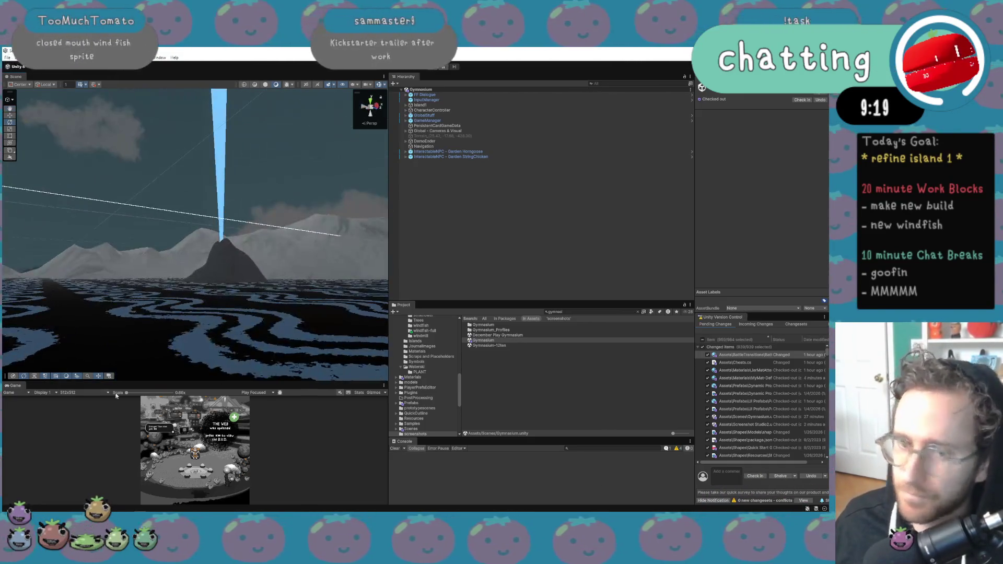
Set the Game view resolution to Full HD (1920x1080) and select the windfish in the Scene view.
click(74, 392)
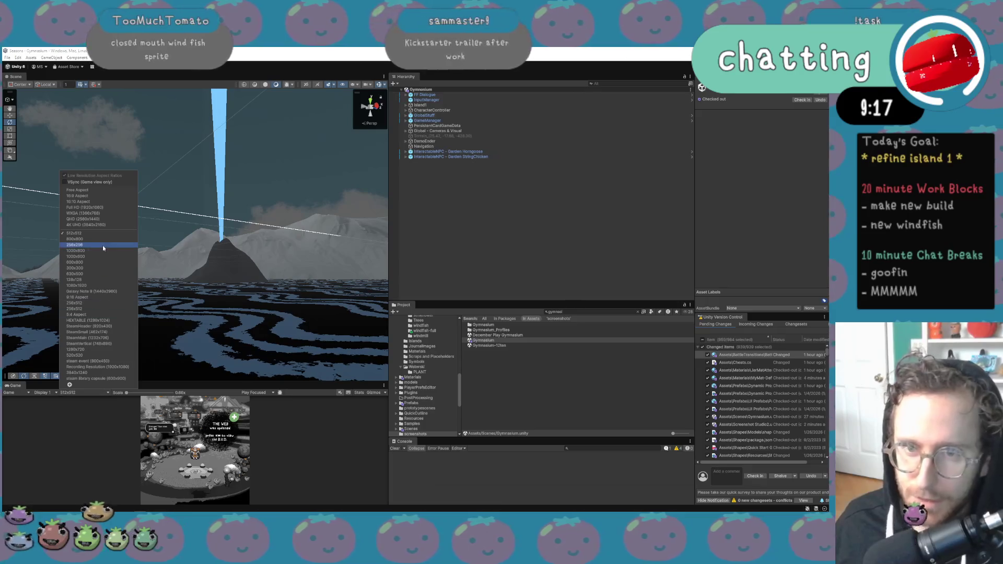
click(105, 207)
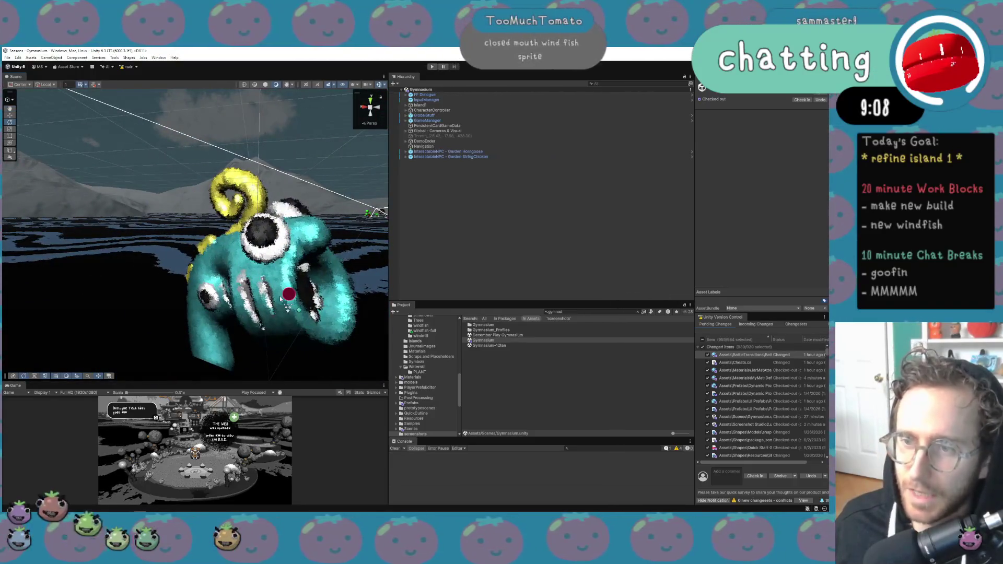
click(280, 298)
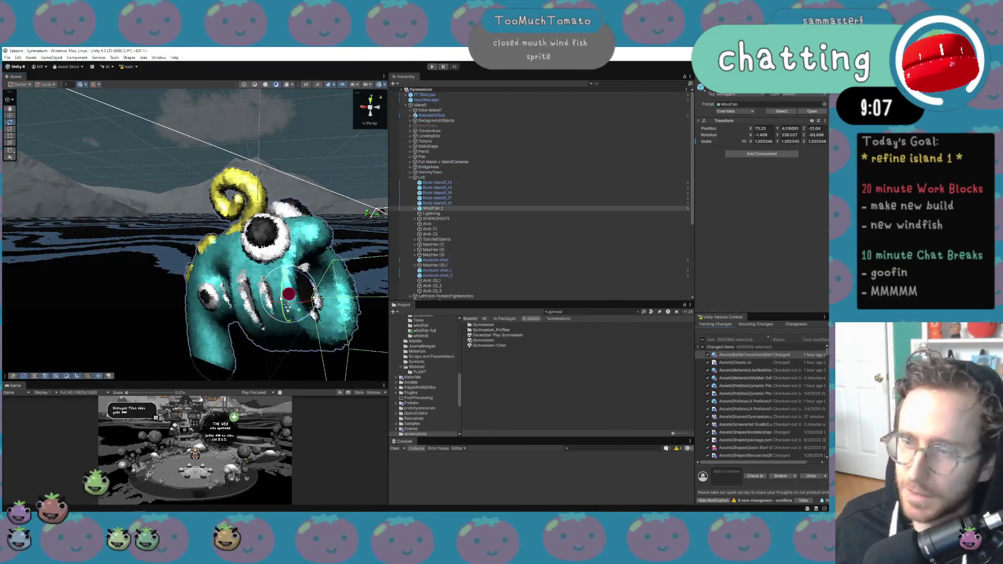
Duplicate Spriterenderer windfish under WindFish_1 and rename the copy Spriterenderer windfish-Full.
click(415, 208)
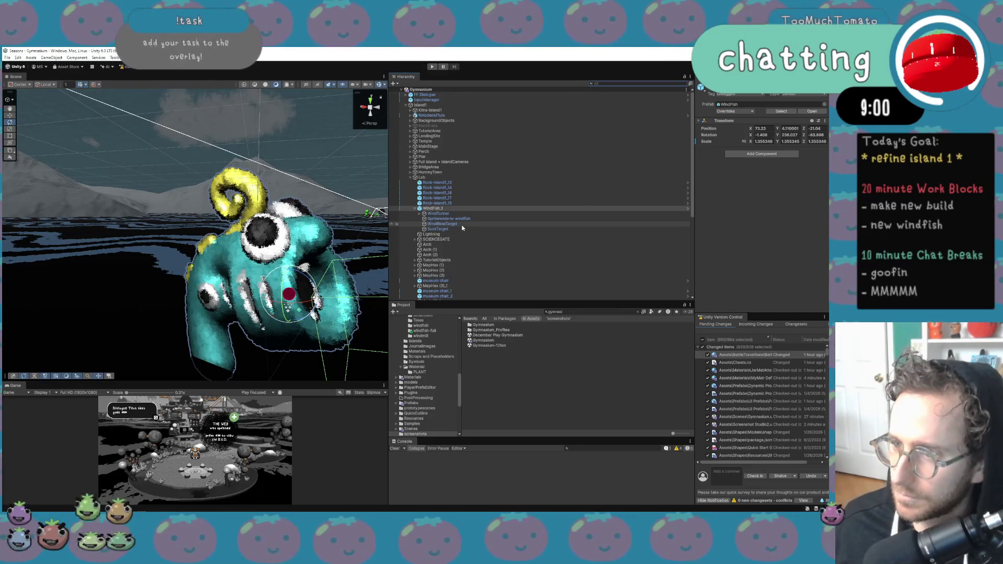
click(463, 219)
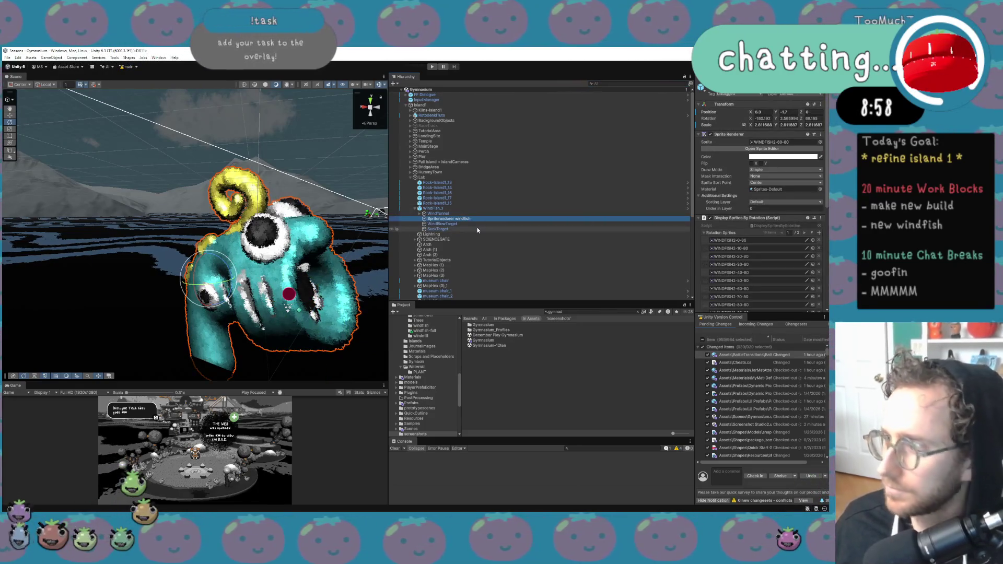
key(ctrl+d)
key(Up)
key(Up)
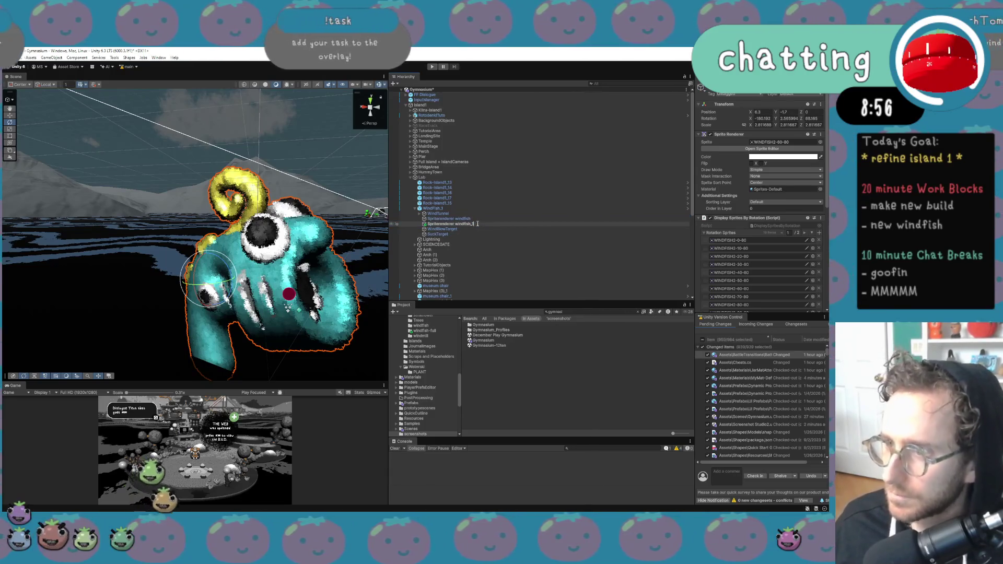
click(476, 224)
click(483, 225)
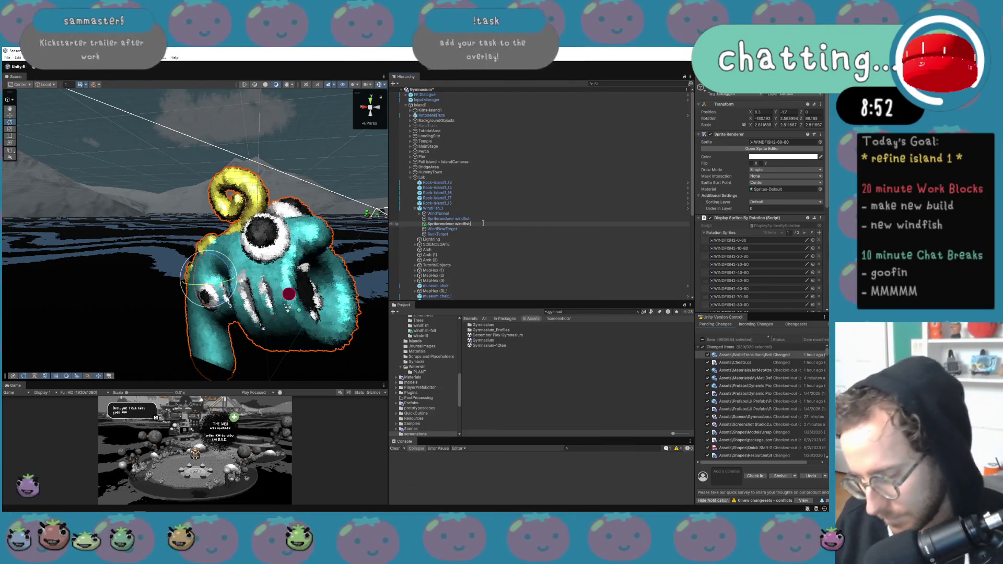
text(-Full)
key(Return)
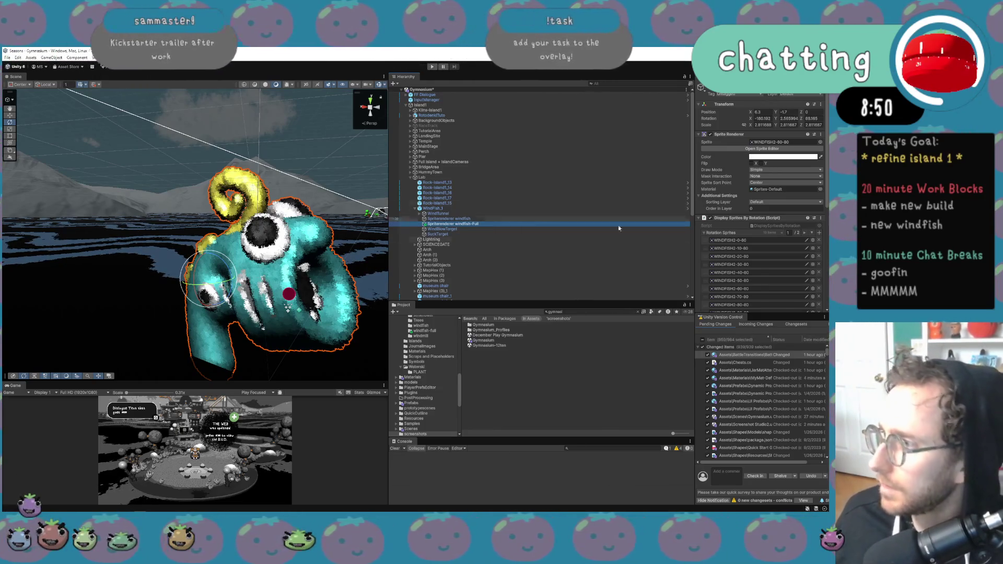
Empty the copy's Rotation Sprites list with Clear Collection.
scroll(744, 284, down, 2)
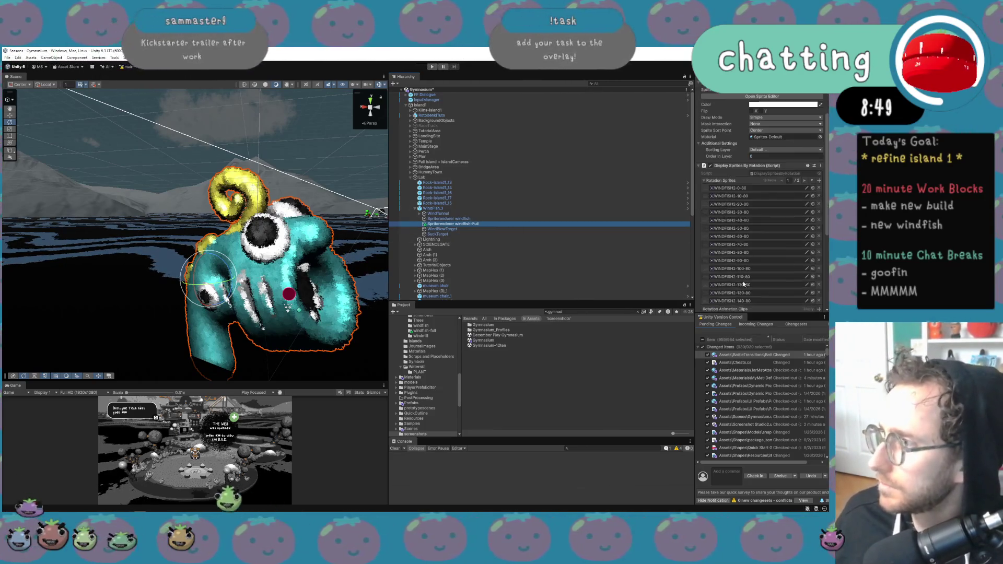
click(804, 181)
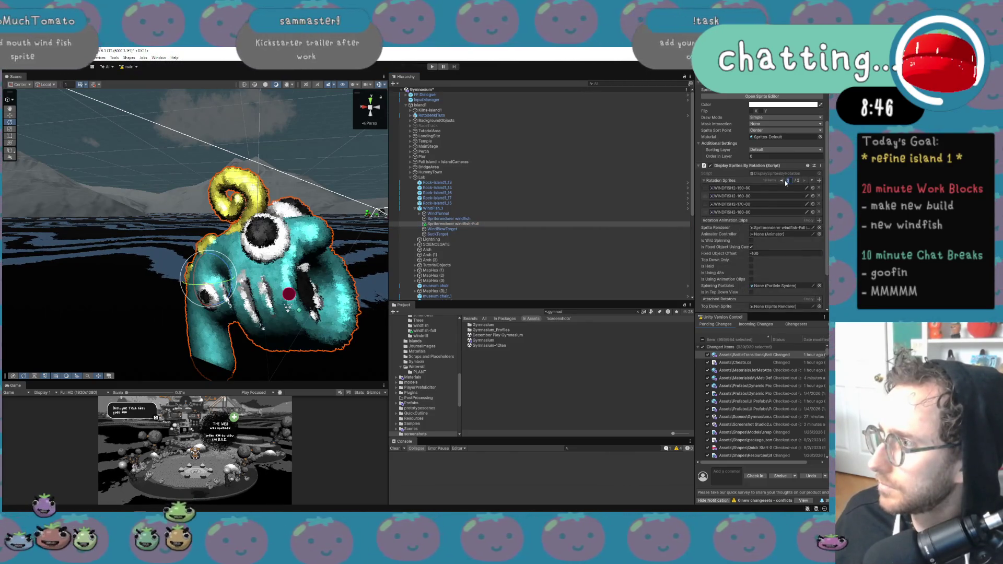
click(745, 181)
right_click(746, 184)
click(773, 211)
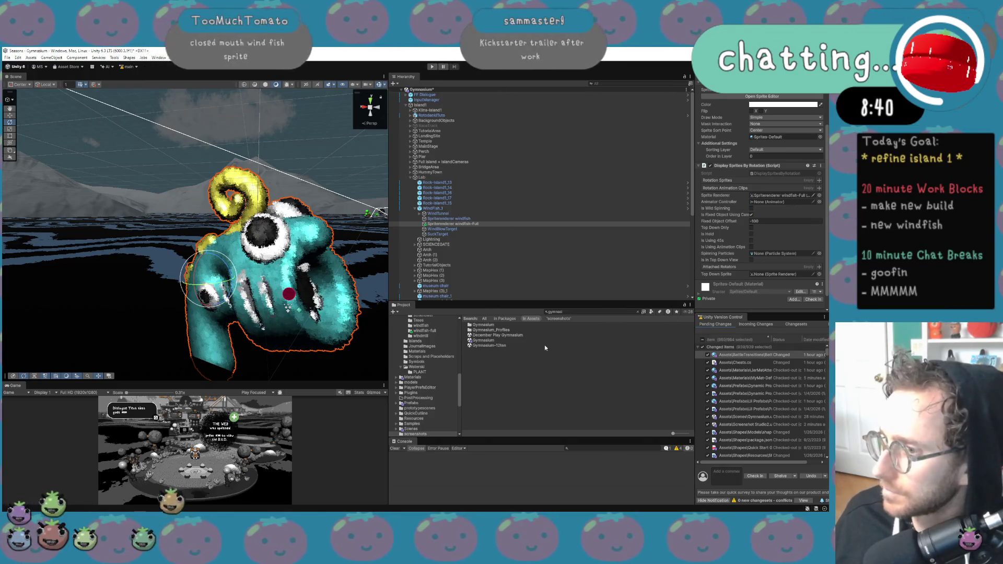
click(424, 332)
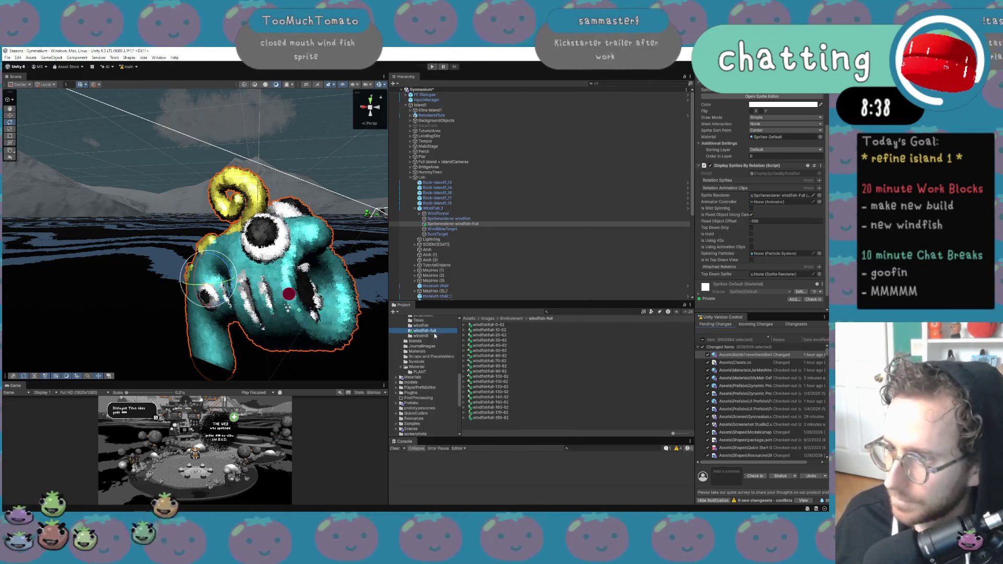
Drag all windfishfull sprites into Rotation Sprites and set the Sprite field to windfishfull-0-62.
click(489, 325)
shift+click(491, 418)
mouse_move(491, 418)
mouse_down()
mouse_move(757, 194)
mouse_move(776, 161)
mouse_move(780, 183)
mouse_up()
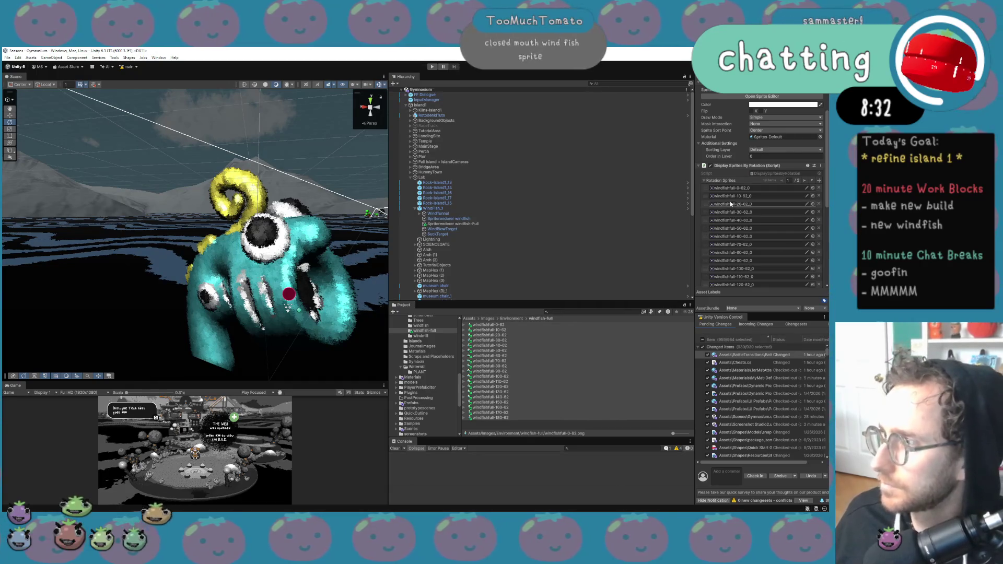
click(499, 224)
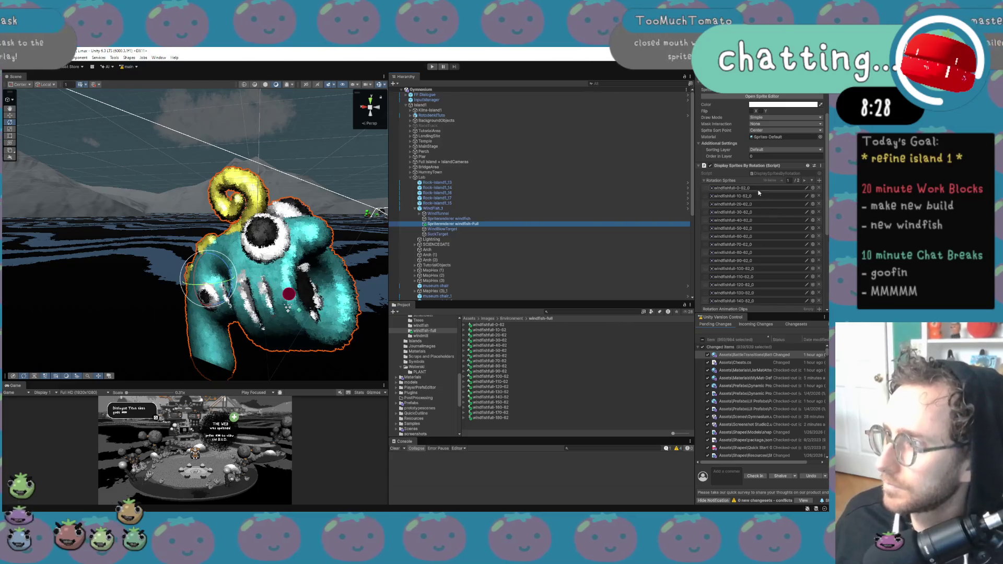
scroll(768, 207, up, 3)
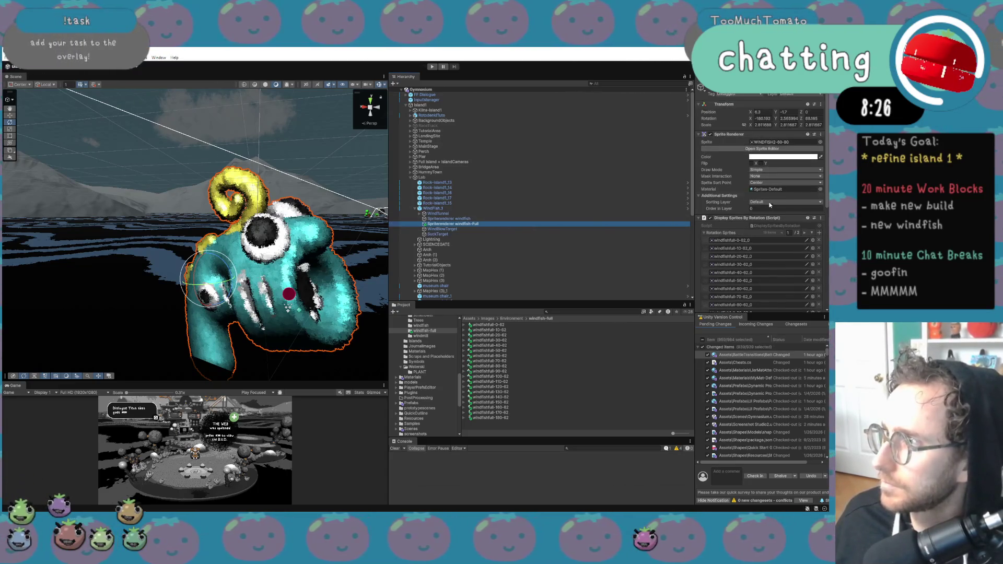
drag(488, 325, 785, 140)
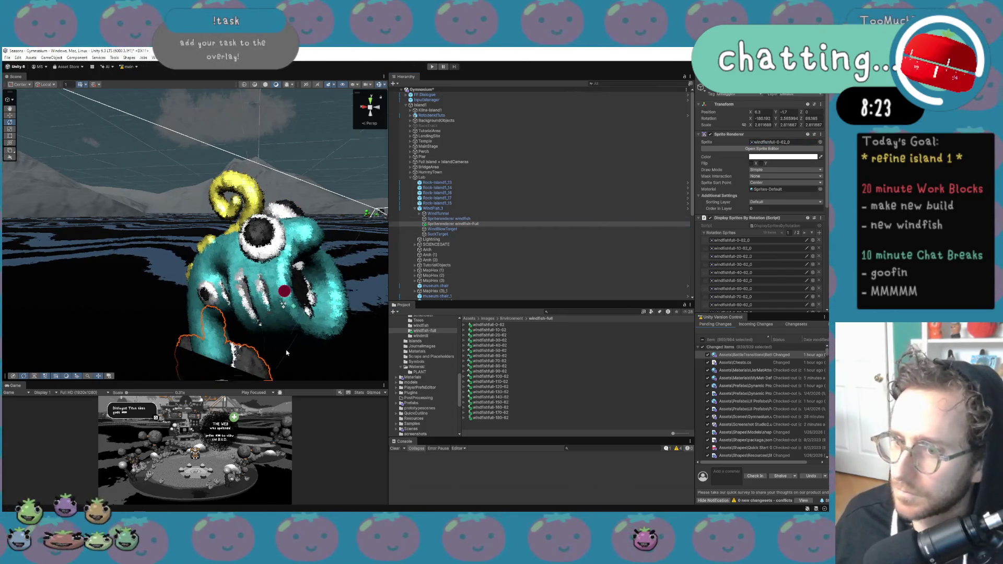
click(496, 326)
shift+click(513, 418)
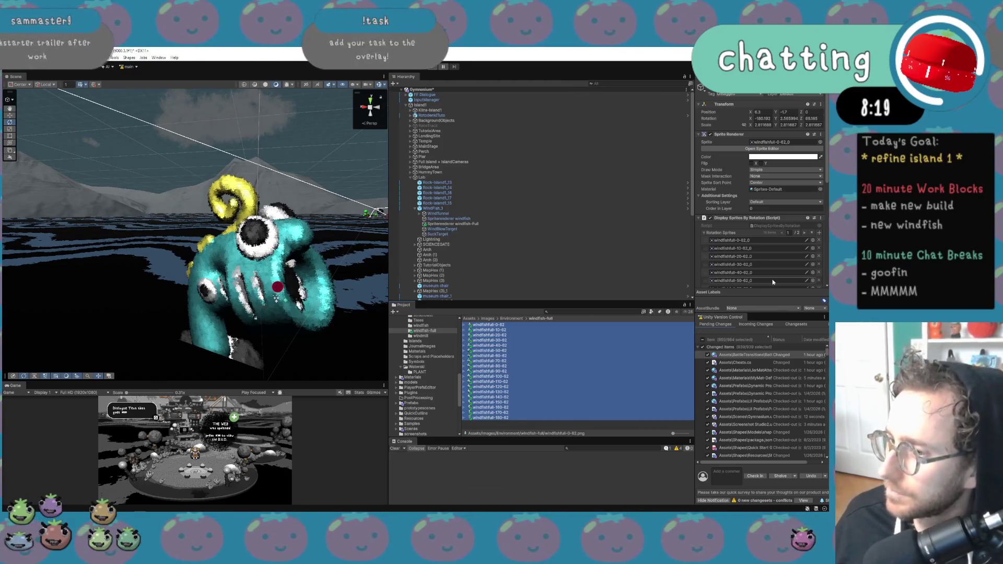
Apply Sprite Mode Single and a Bottom pivot to the windfishfull sprites, then frame windfish-Full.
scroll(772, 279, down, 8)
scroll(781, 251, up, 5)
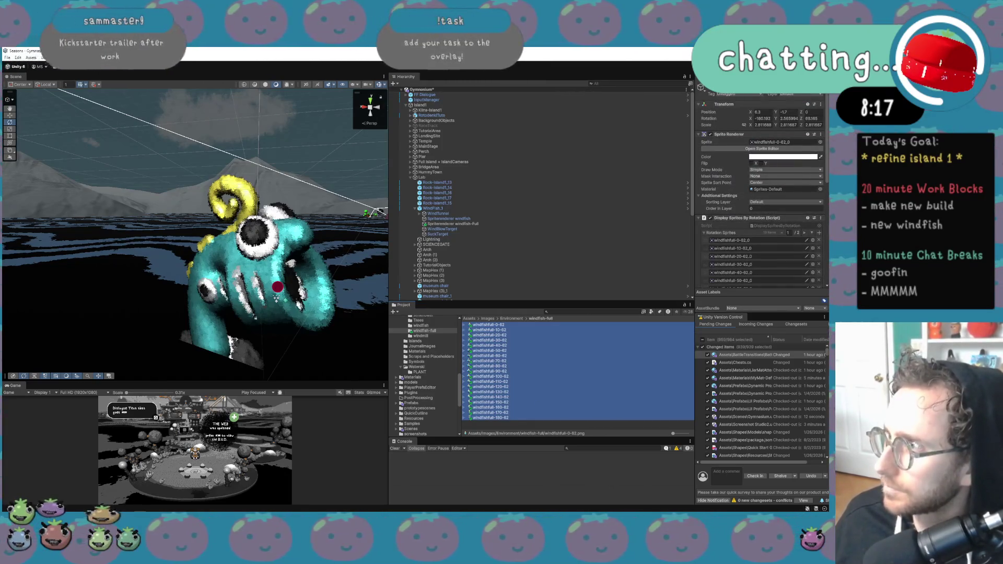
click(781, 250)
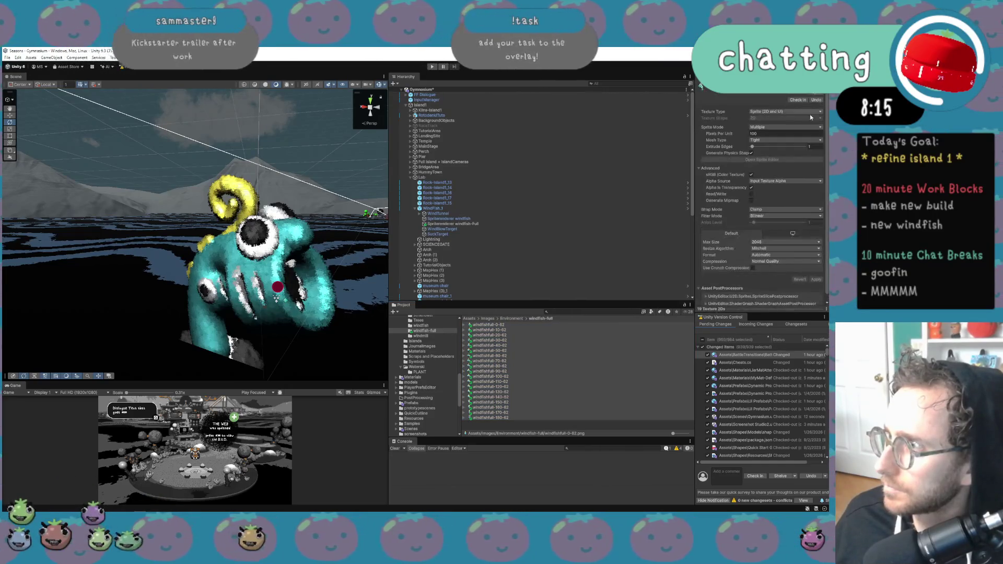
click(794, 128)
click(773, 135)
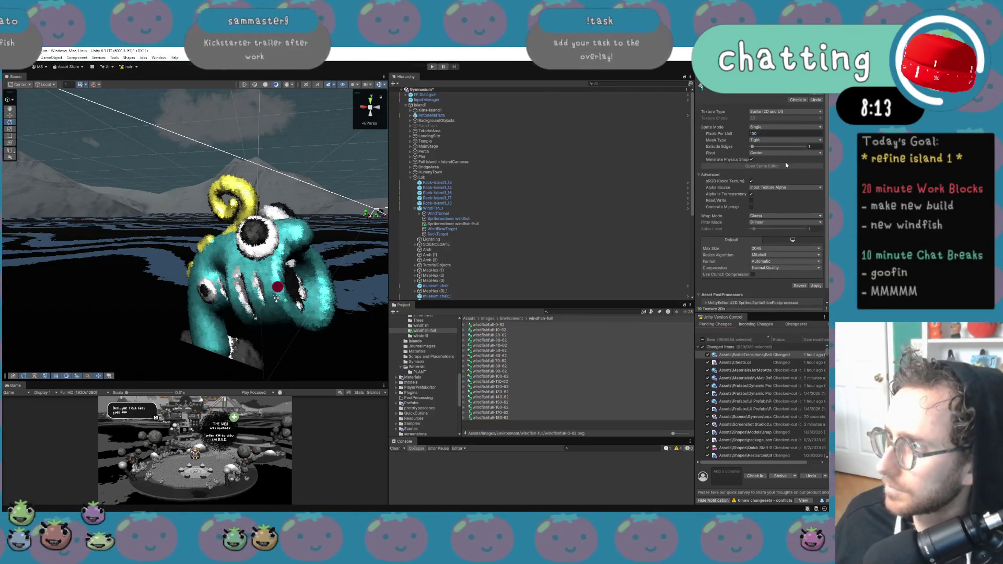
click(786, 153)
click(765, 212)
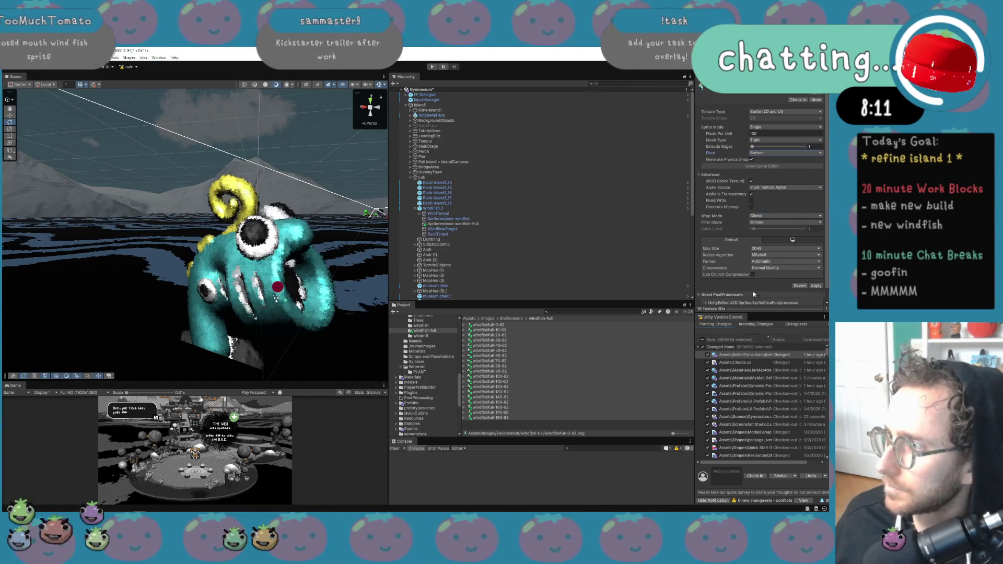
click(816, 285)
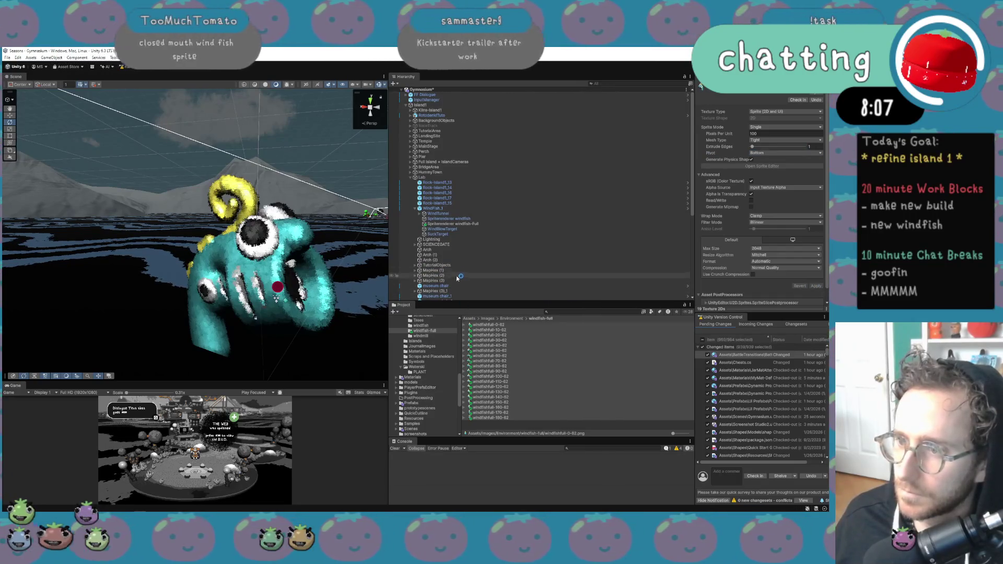
click(468, 224)
key(f)
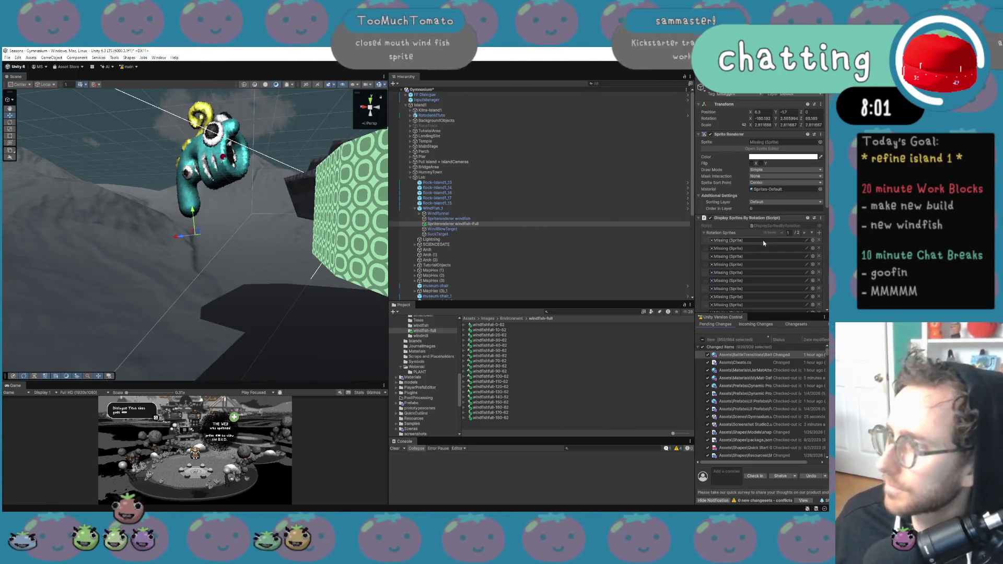
Clear the missing Rotation Sprites, refill them with windfishfull sprites, and set Sprite to windfishfull-0-62.
right_click(751, 234)
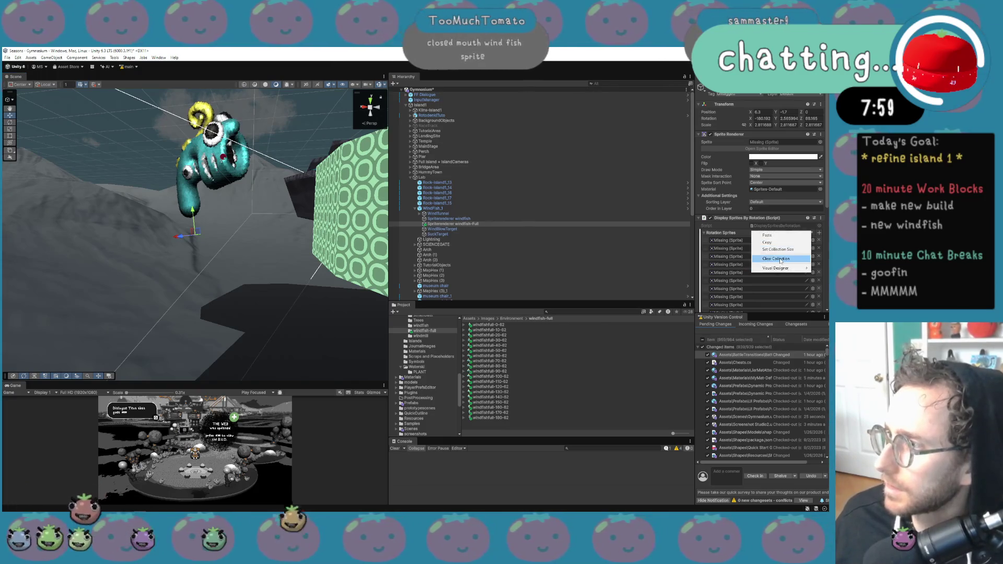
click(768, 257)
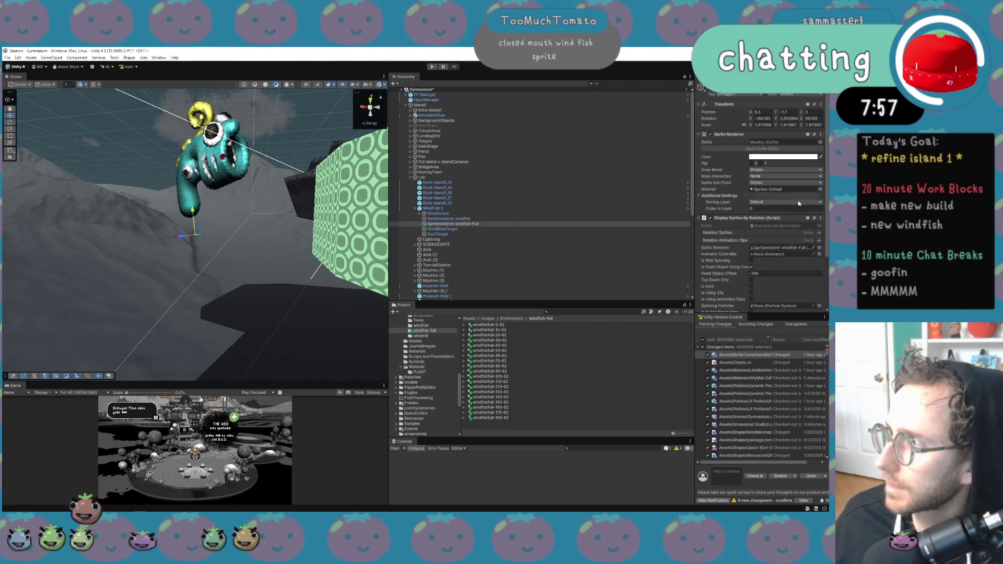
shift+click(500, 418)
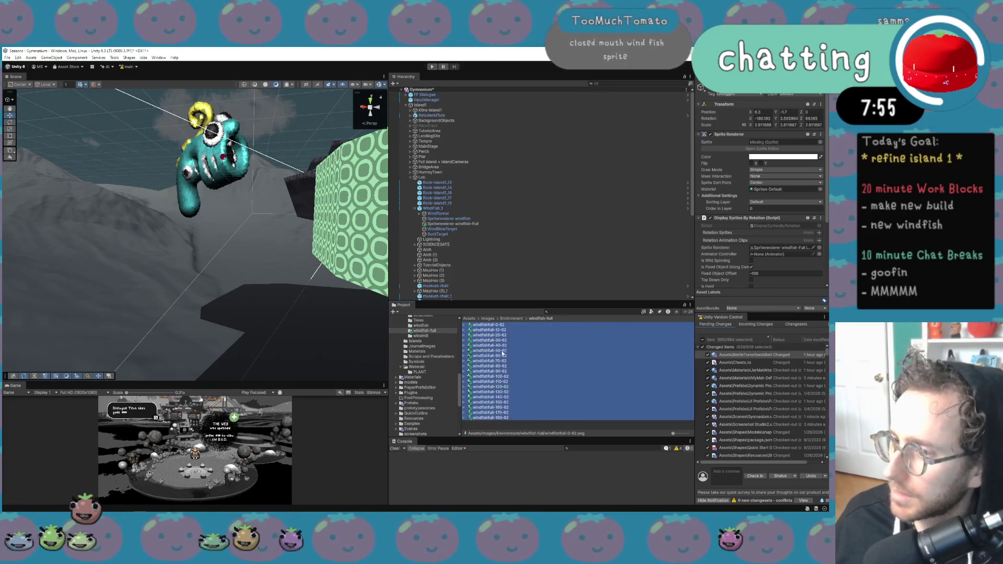
mouse_move(494, 329)
mouse_down()
mouse_move(786, 209)
mouse_move(778, 235)
mouse_up()
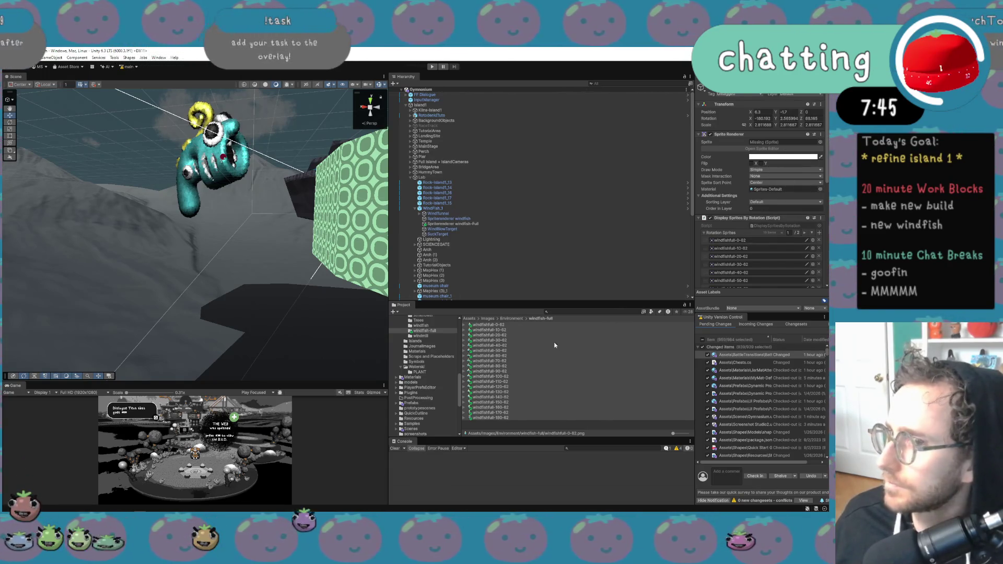
mouse_move(506, 324)
mouse_down()
mouse_move(730, 156)
mouse_move(775, 143)
mouse_up()
drag(367, 219, 334, 225)
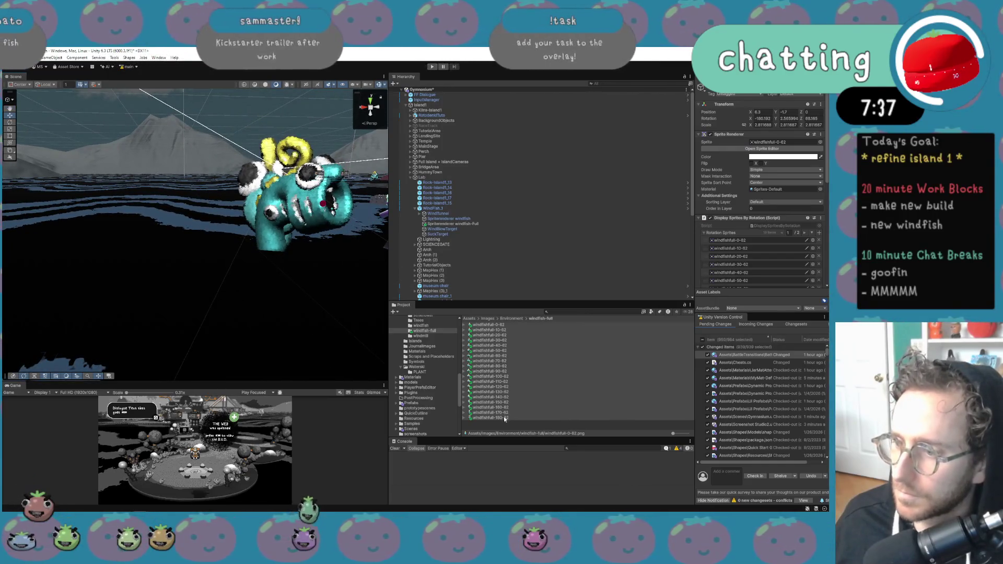
Set the renderer's sprite to windfishfull-90-62, frame the fish, and select all 19 windfishfull frames.
drag(509, 374, 776, 146)
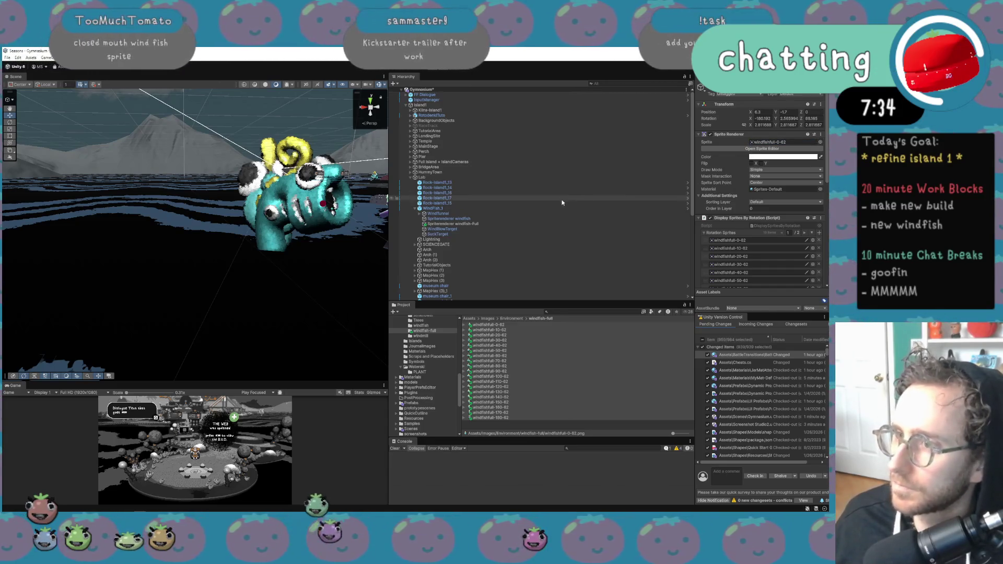
click(499, 402)
mouse_move(508, 374)
mouse_down()
mouse_move(627, 96)
mouse_move(790, 142)
mouse_up()
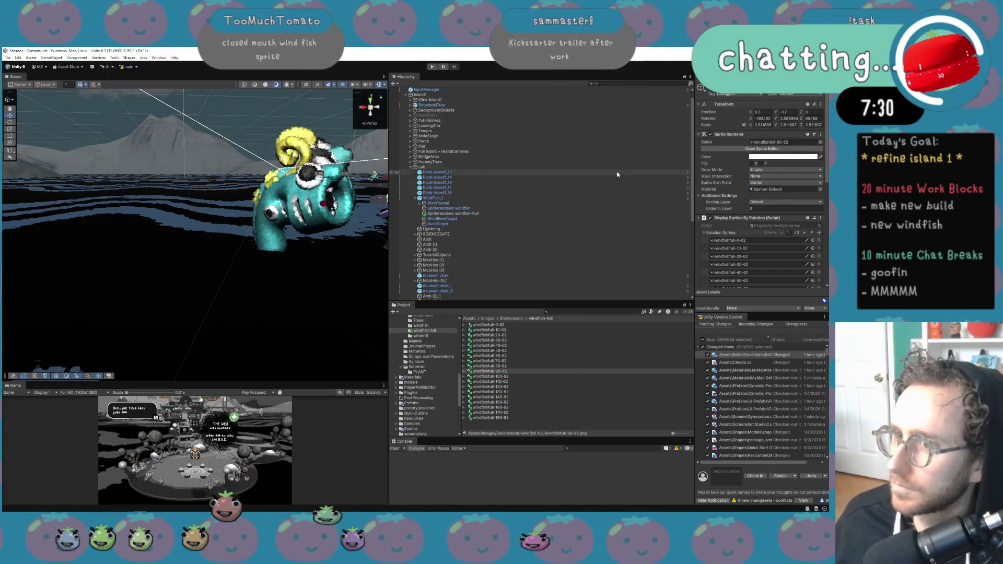
scroll(328, 202, up, 5)
scroll(328, 202, down, 5)
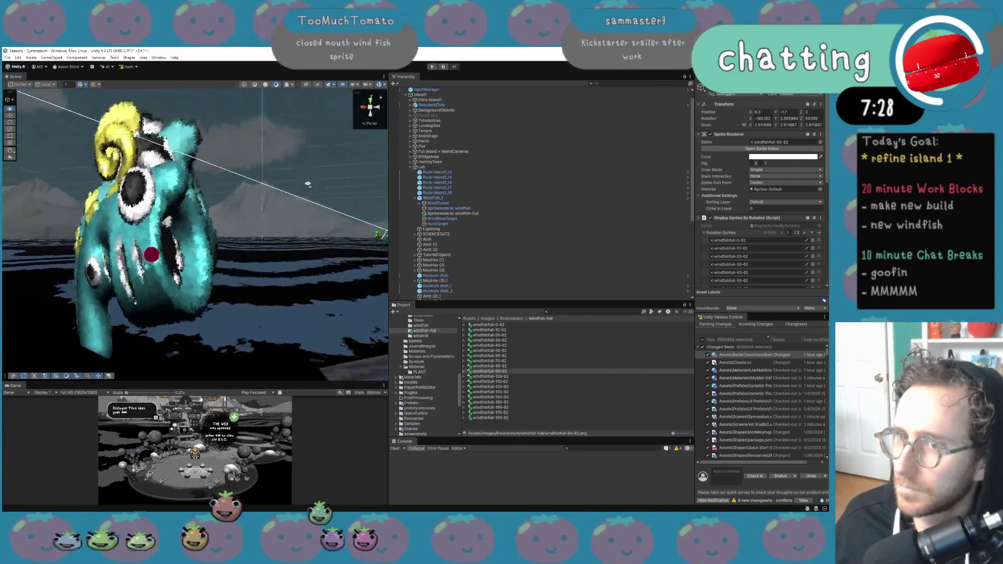
key(f)
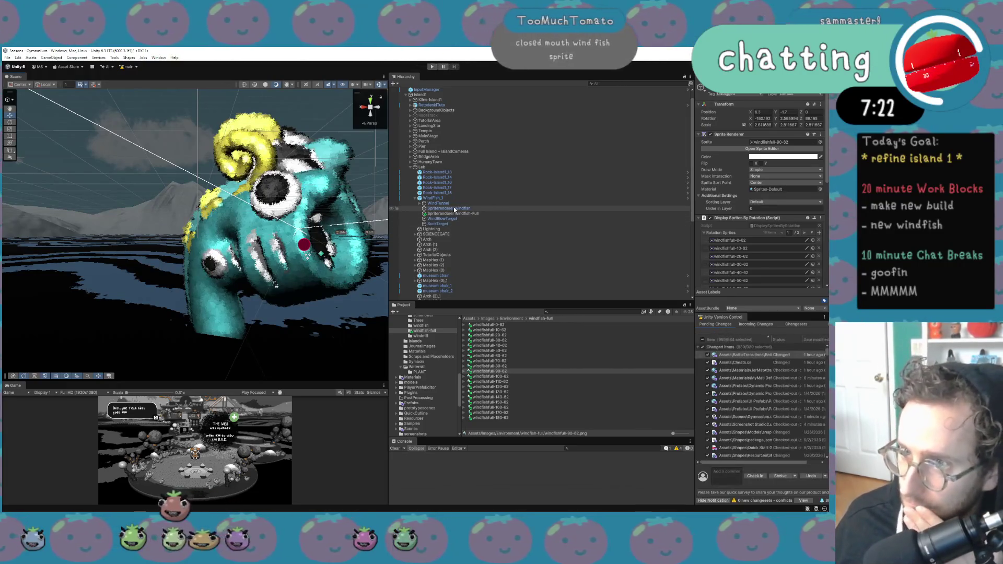
drag(516, 419, 520, 322)
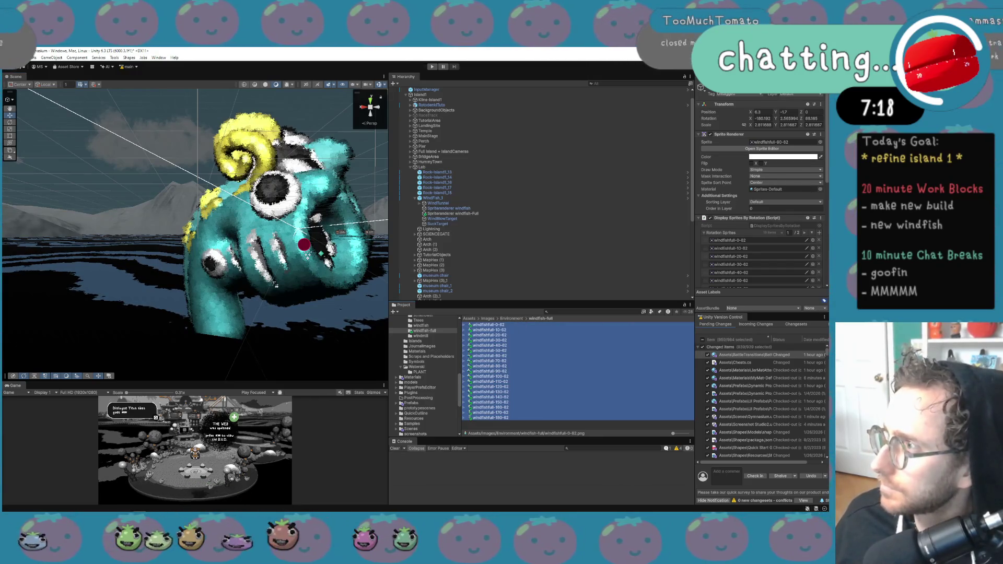
Give the selected windfishfull sprites a Custom pivot with value 0.9 and apply it.
click(805, 181)
click(789, 153)
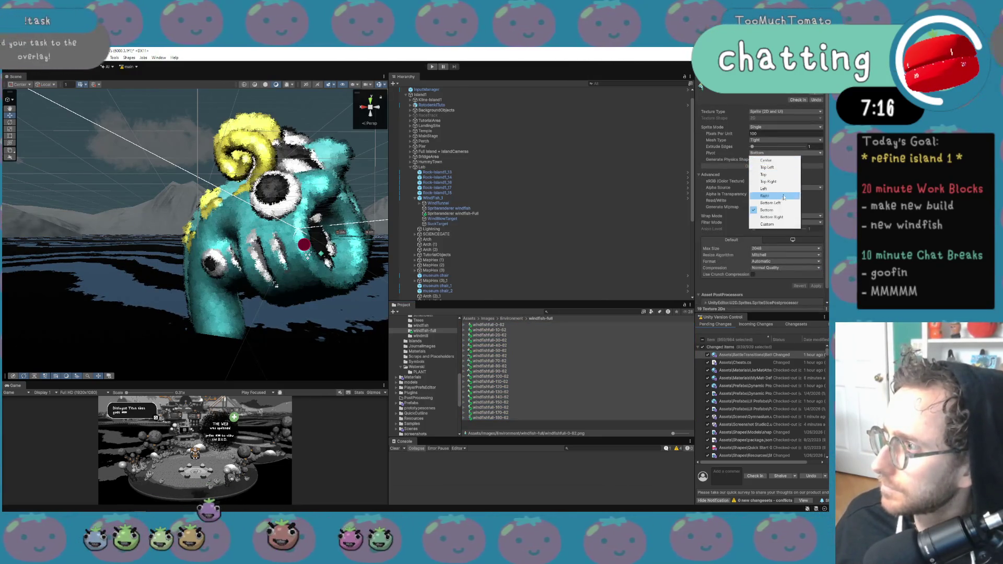
click(778, 224)
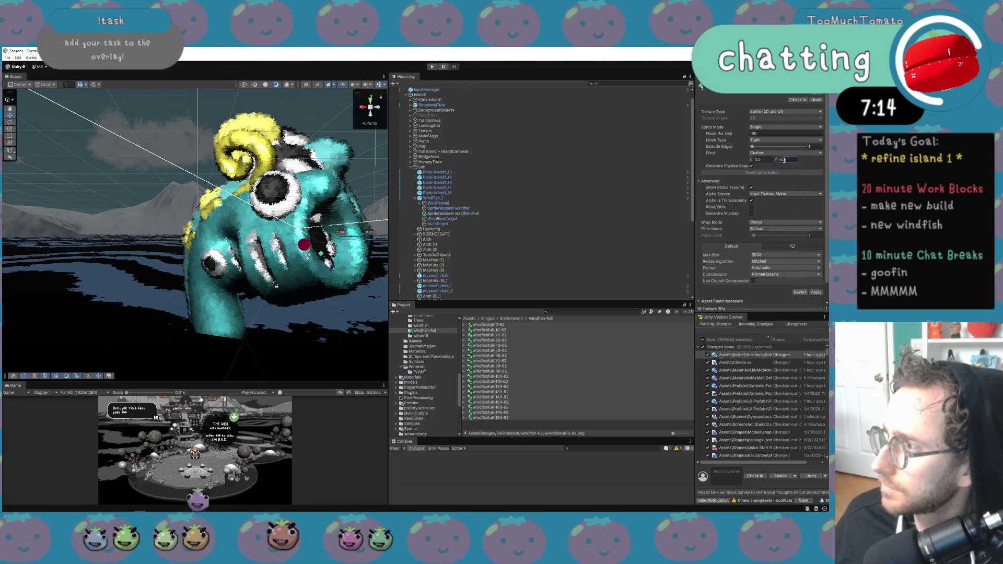
text(0.9)
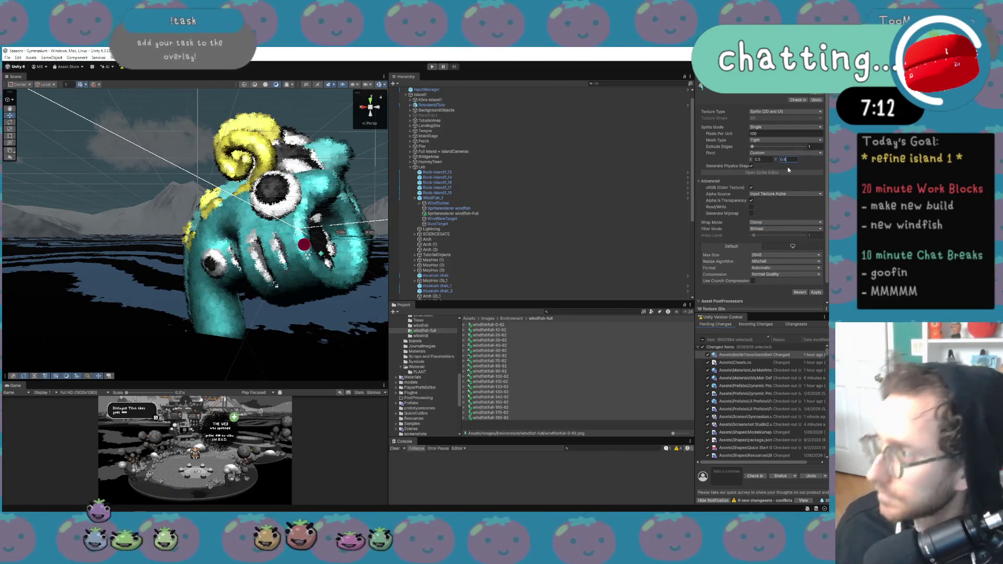
click(816, 292)
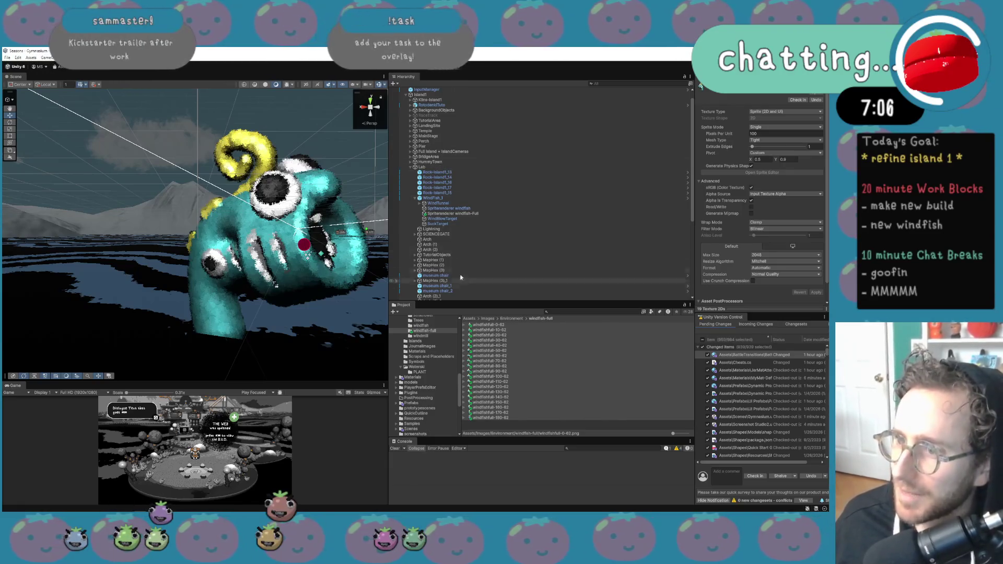
Frame windfish-Full, then change the sprites' custom pivot Y to 0.1 and apply.
click(452, 214)
key(f)
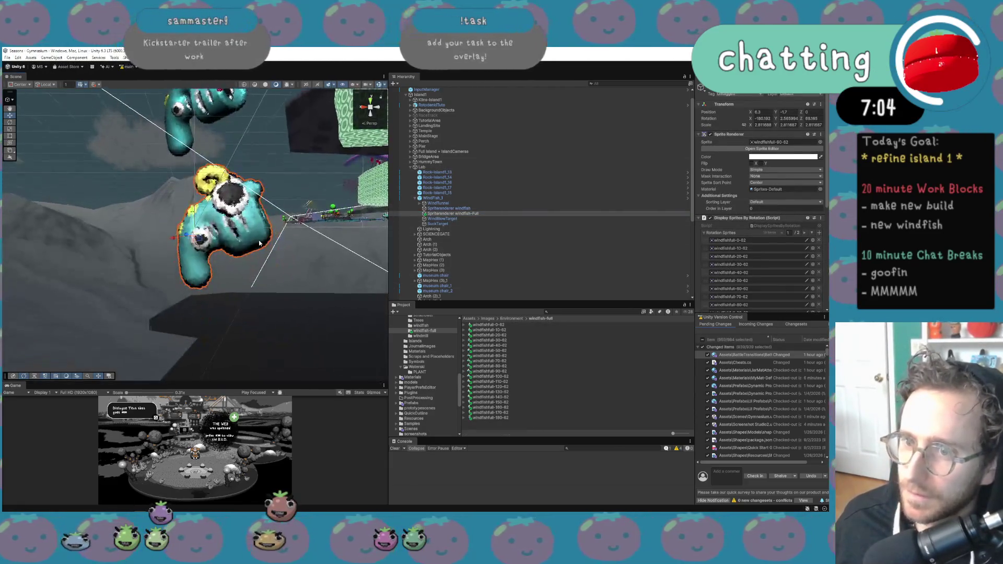
click(527, 417)
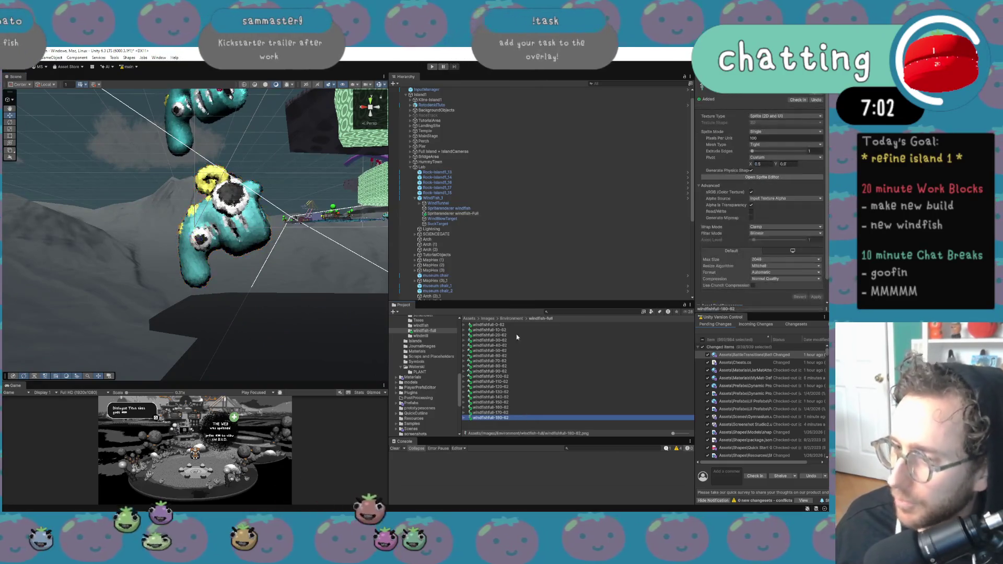
shift+click(489, 324)
click(794, 158)
double_click(793, 158)
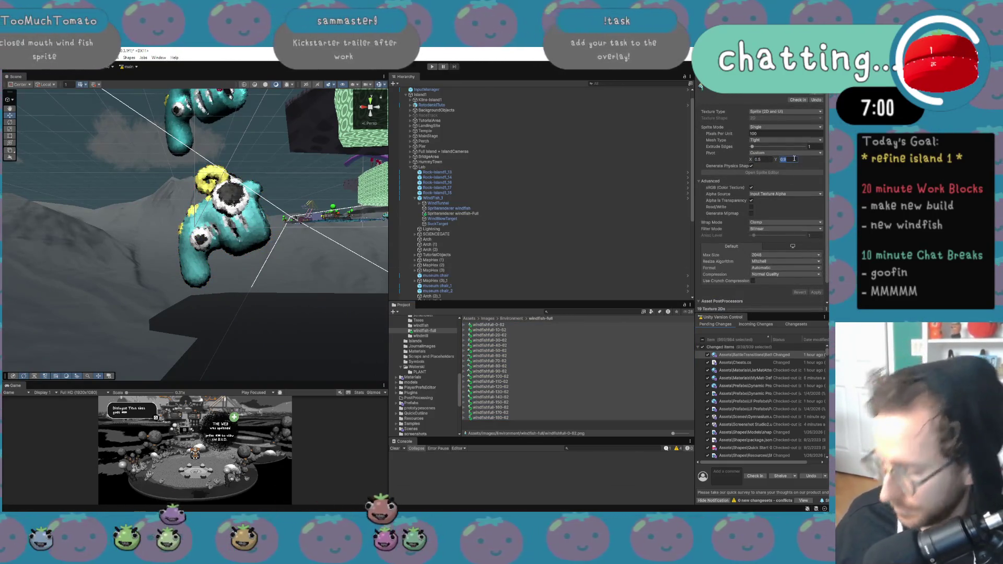
text(0.1)
click(814, 292)
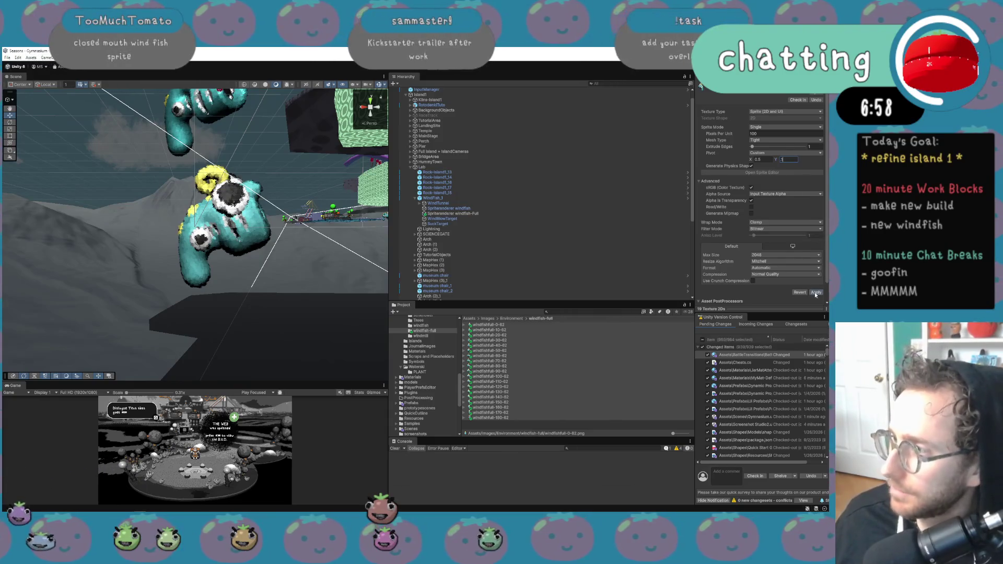
Fly around the Scene view to check the fish's new placement and select windfish-Full.
mouse_move(292, 157)
mouse_down()
mouse_move(314, 148)
mouse_move(199, 156)
mouse_move(269, 149)
mouse_up()
key(d)
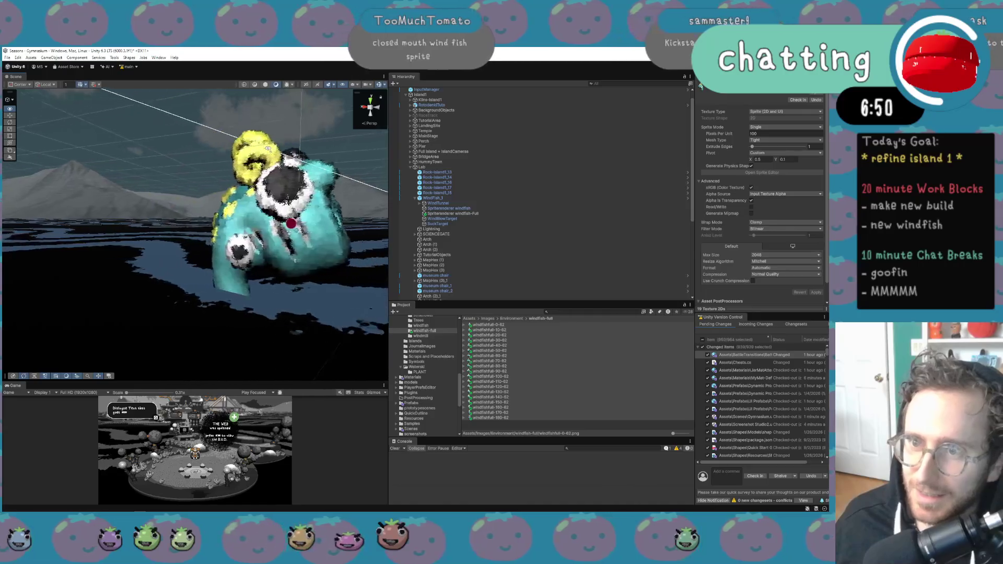
key(a)
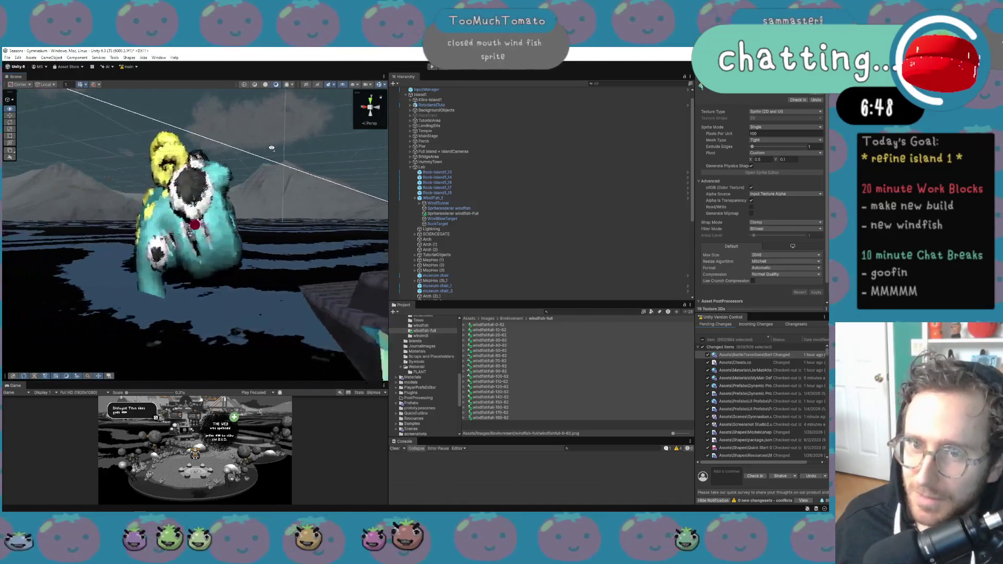
click(470, 214)
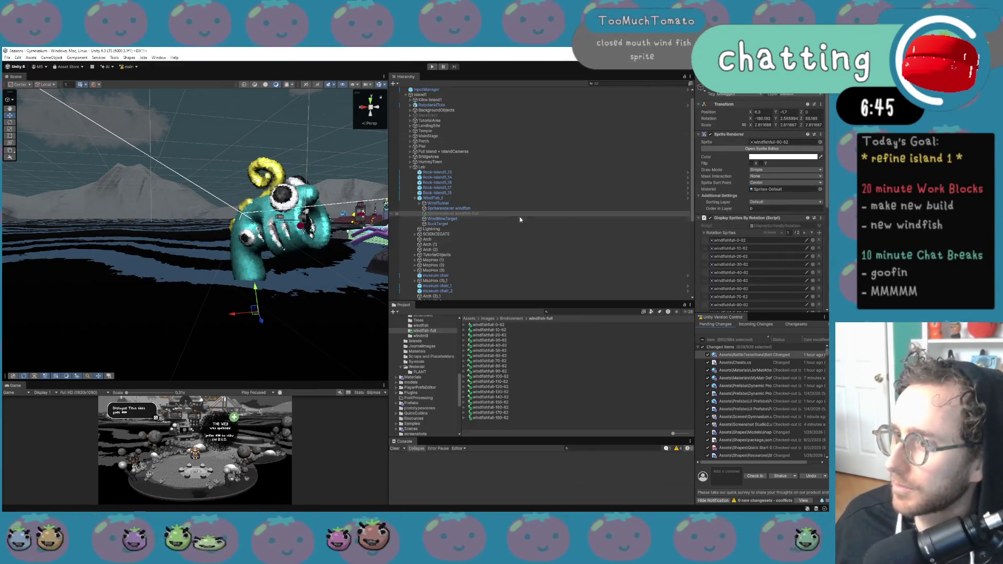
right_click(457, 214)
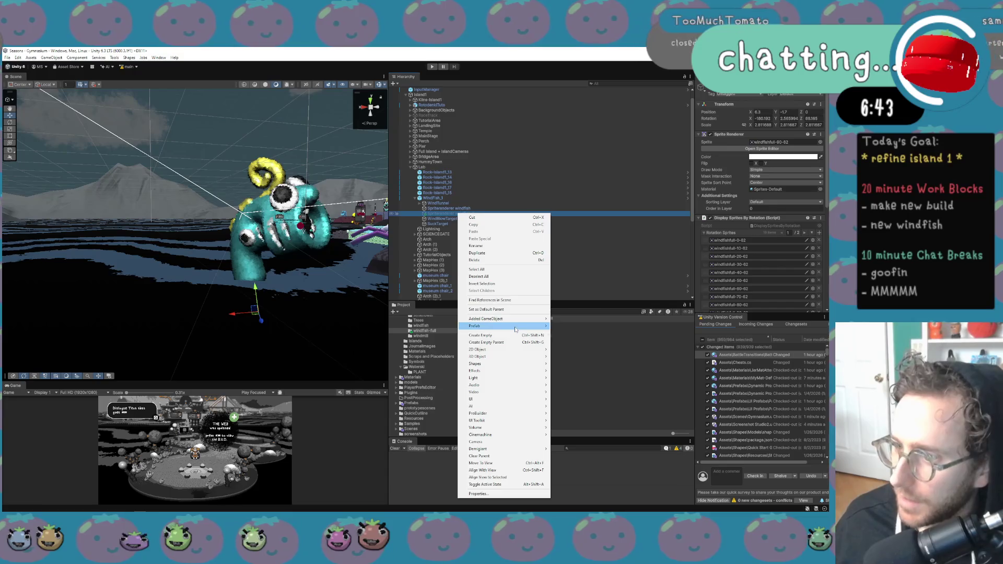
Select the parent WindFish_1 and open the WindFish prefab in Prefab Mode.
mouse_move(502, 326)
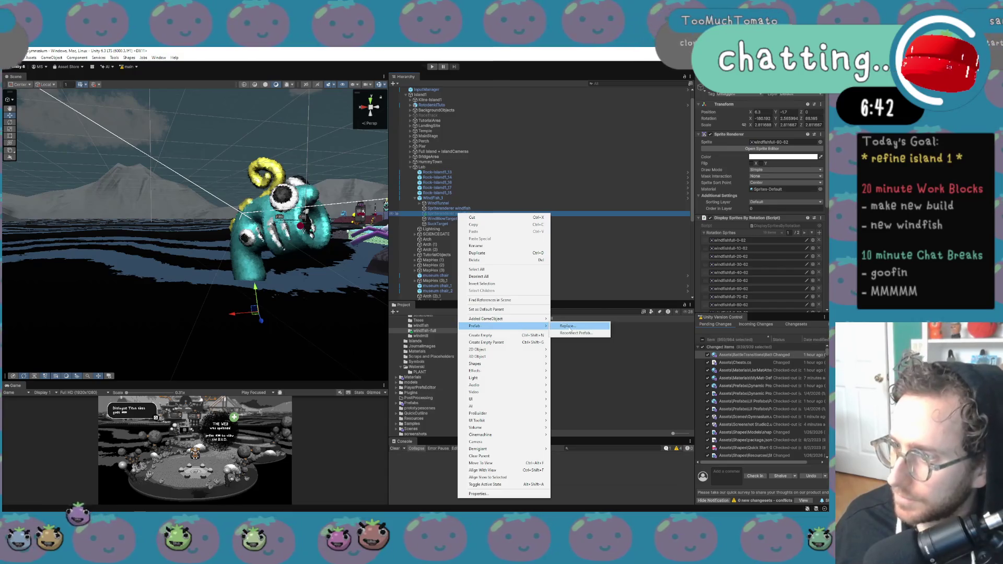
click(426, 203)
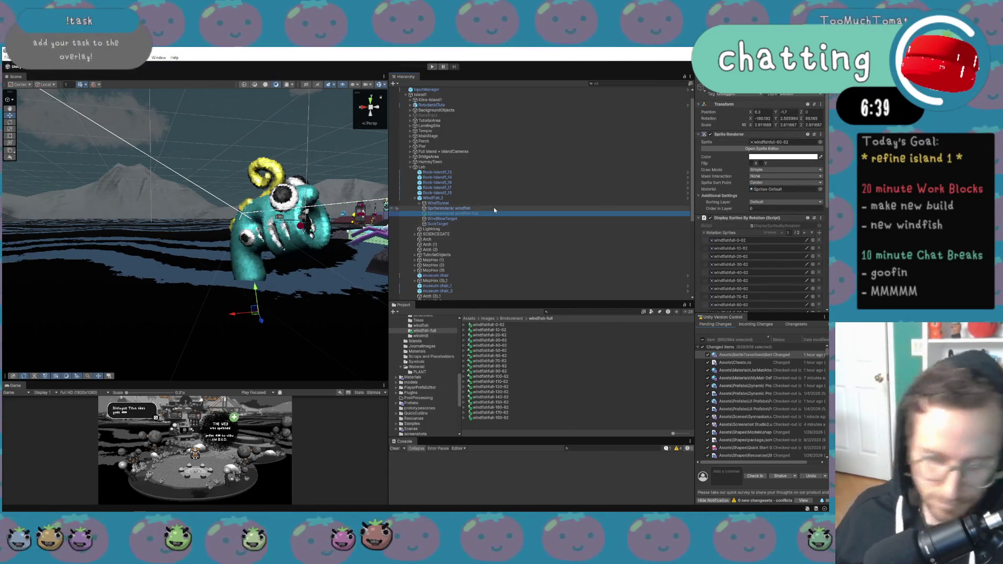
click(515, 198)
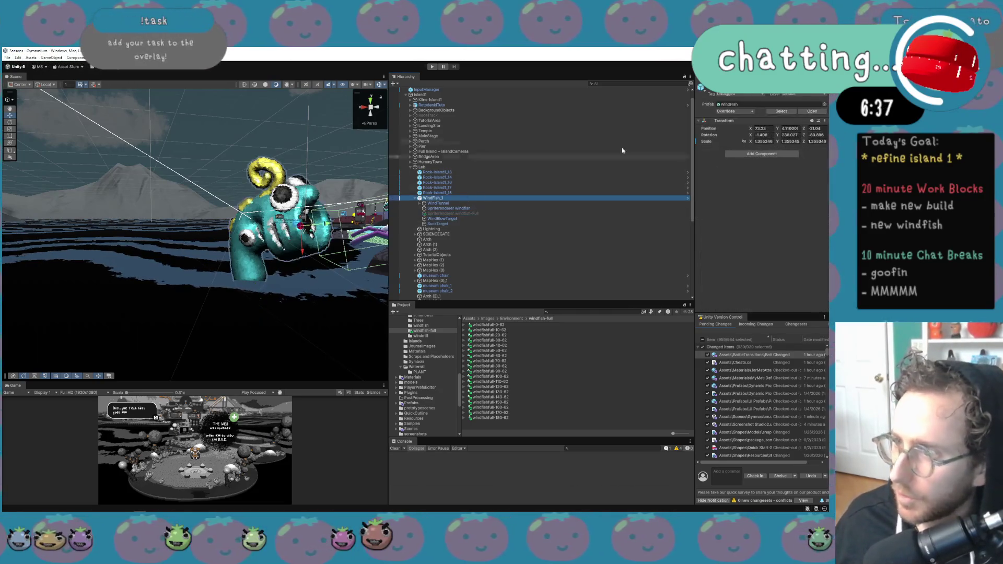
click(810, 111)
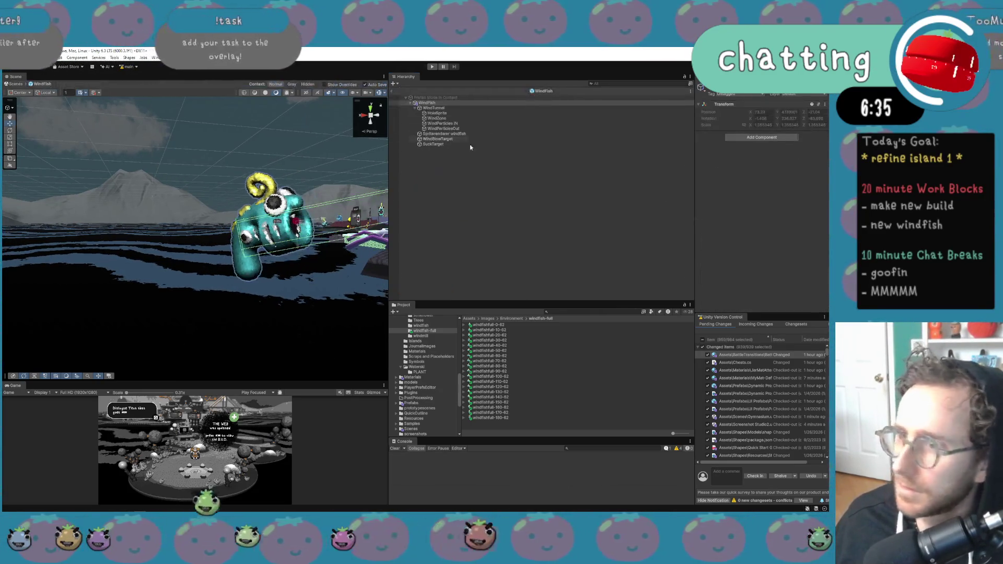
click(444, 129)
Duplicate Spriterenderer windfish inside the prefab, producing a windfish_1 copy.
click(452, 134)
key(ctrl+d)
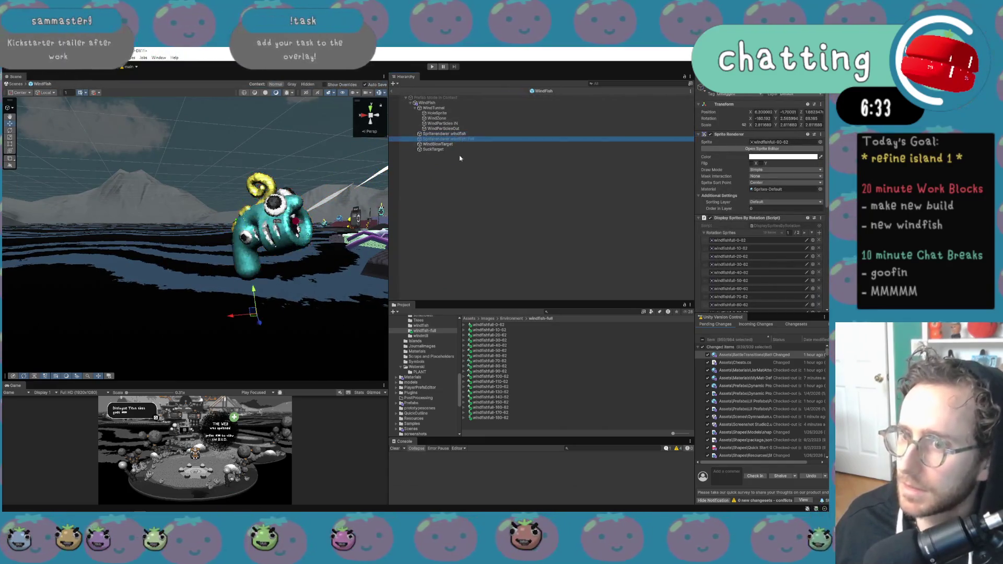
key(Return)
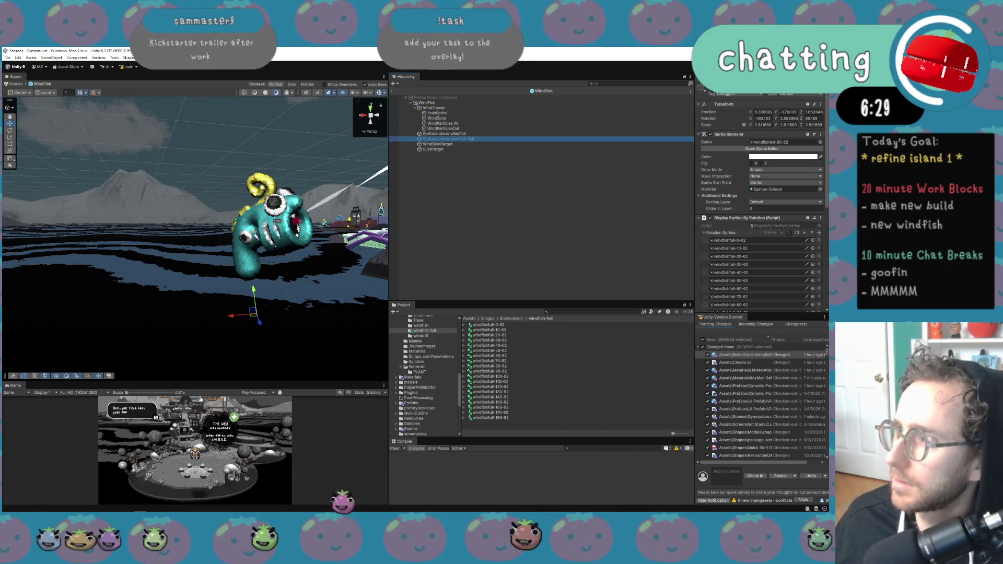
click(471, 133)
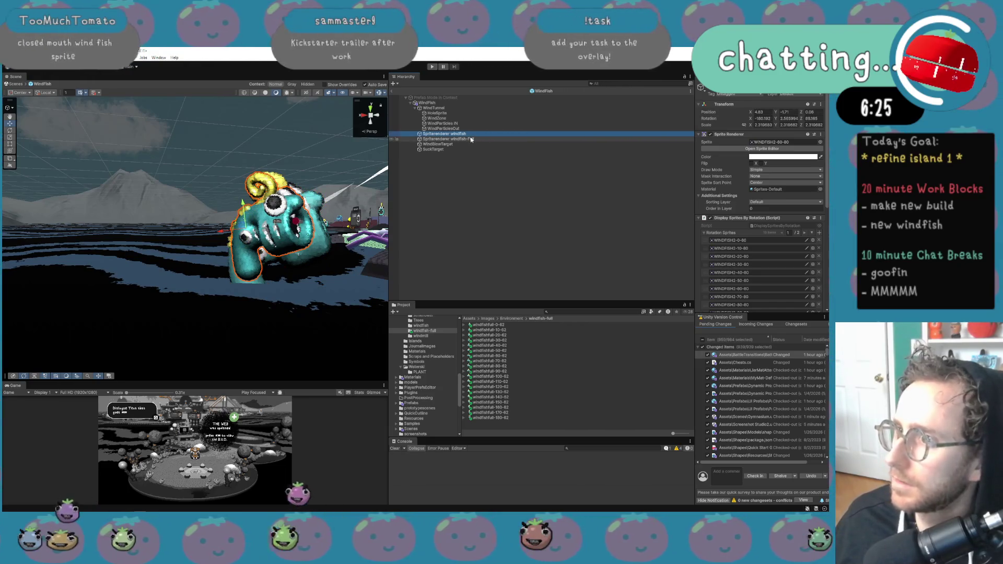
key(ctrl+d)
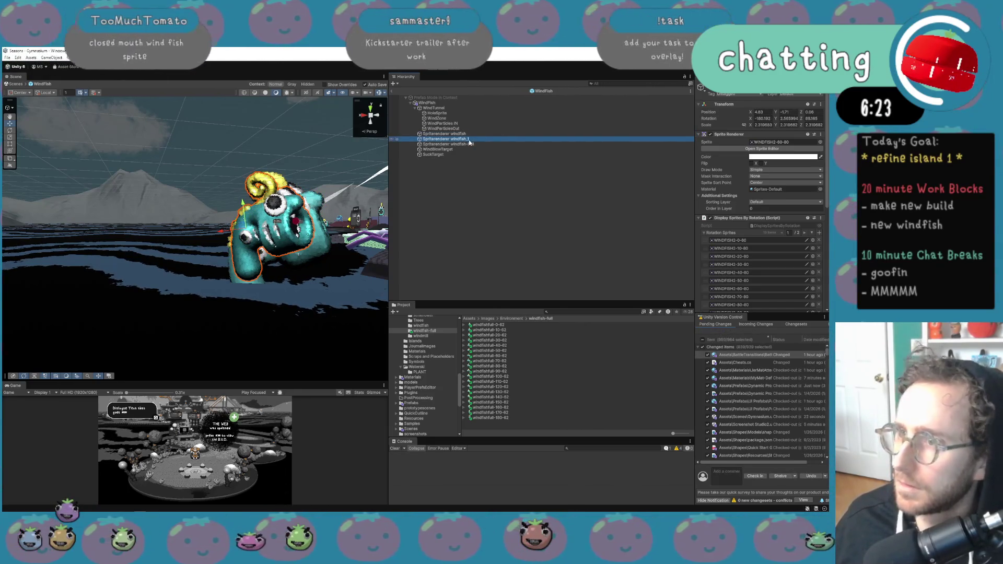
key(F2)
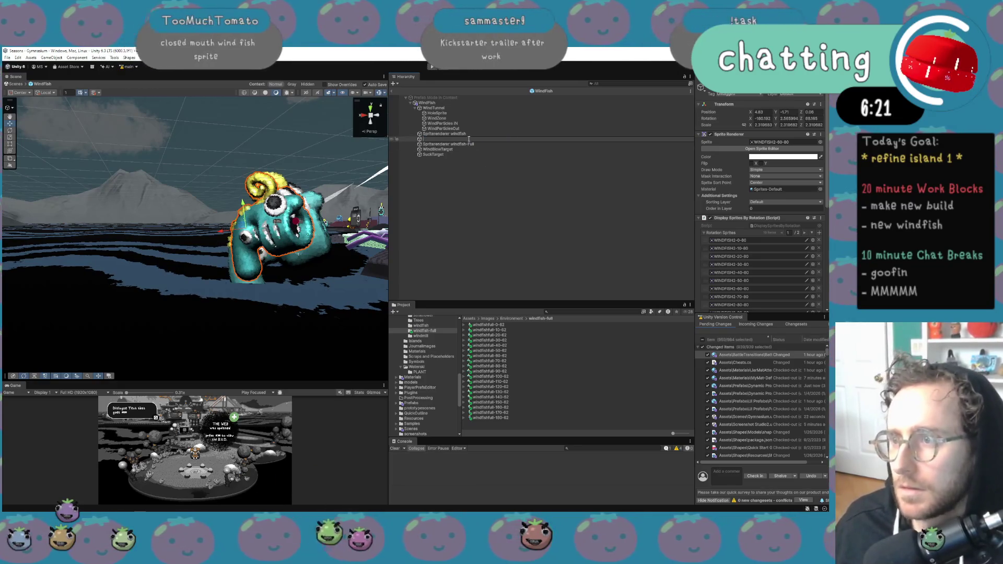
Delete Spriterenderer windfish-Full and the leftover windfish_1 copy from the prefab.
click(466, 145)
key(Delete)
click(466, 139)
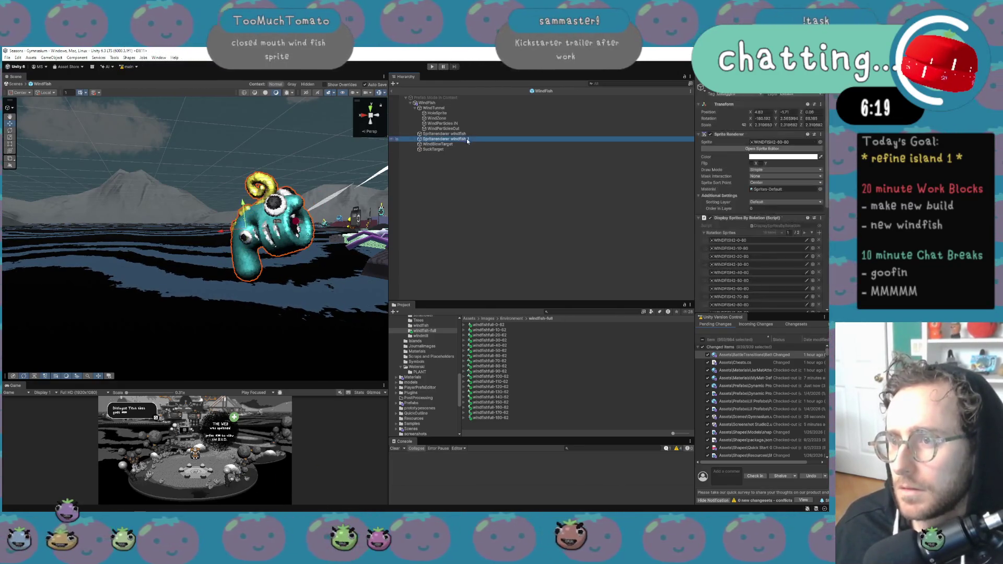
key(Delete)
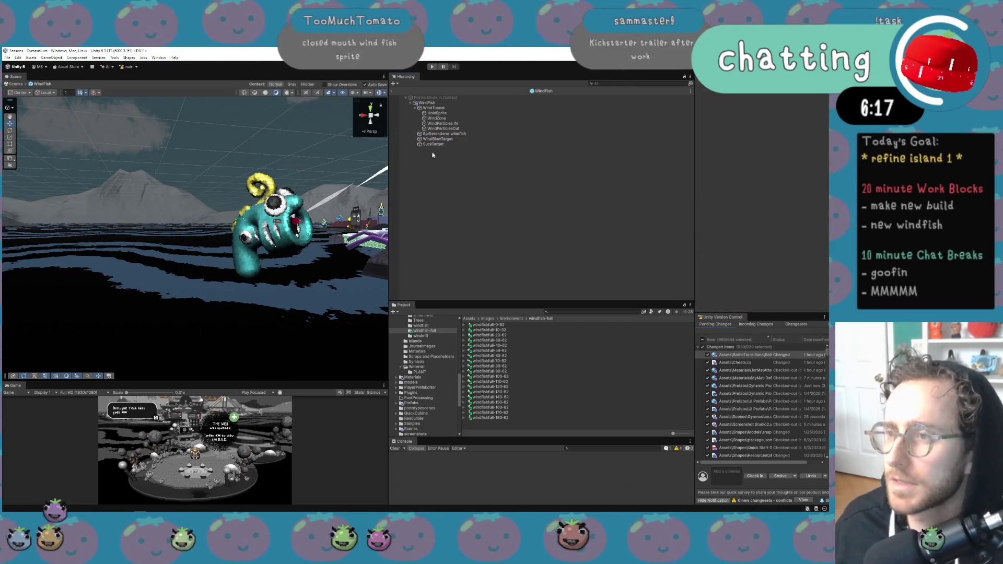
Return from the prefab to the scene and confirm WindFish_1's name.
click(391, 92)
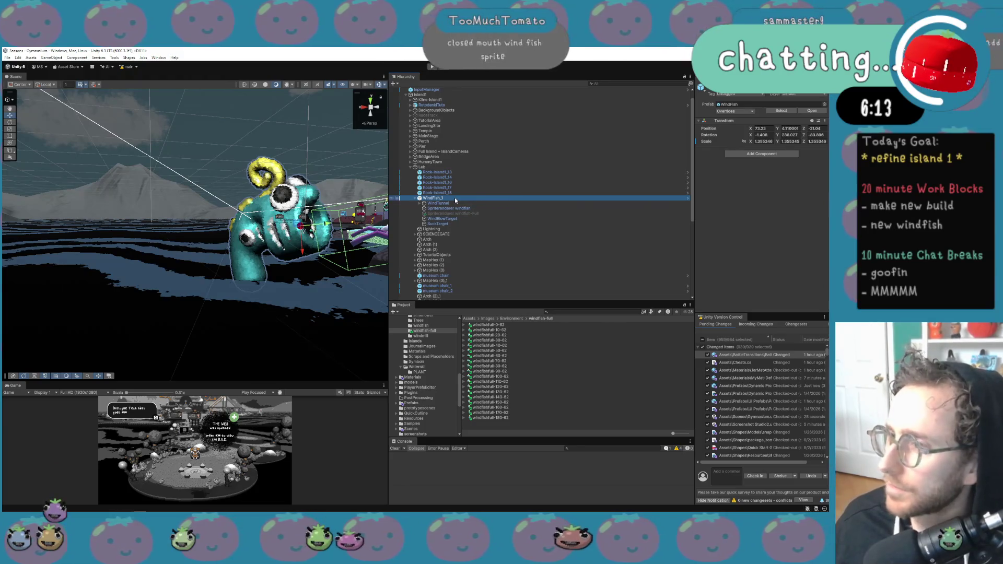
click(455, 200)
key(Return)
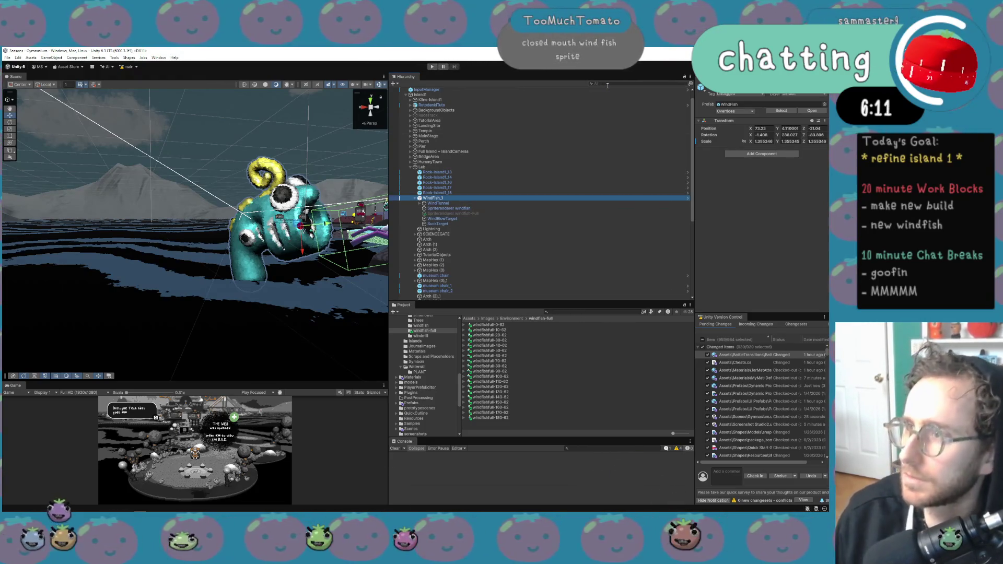
Search the Hierarchy for 'windfish' and frame the WindFish object in the Scene view.
click(608, 85)
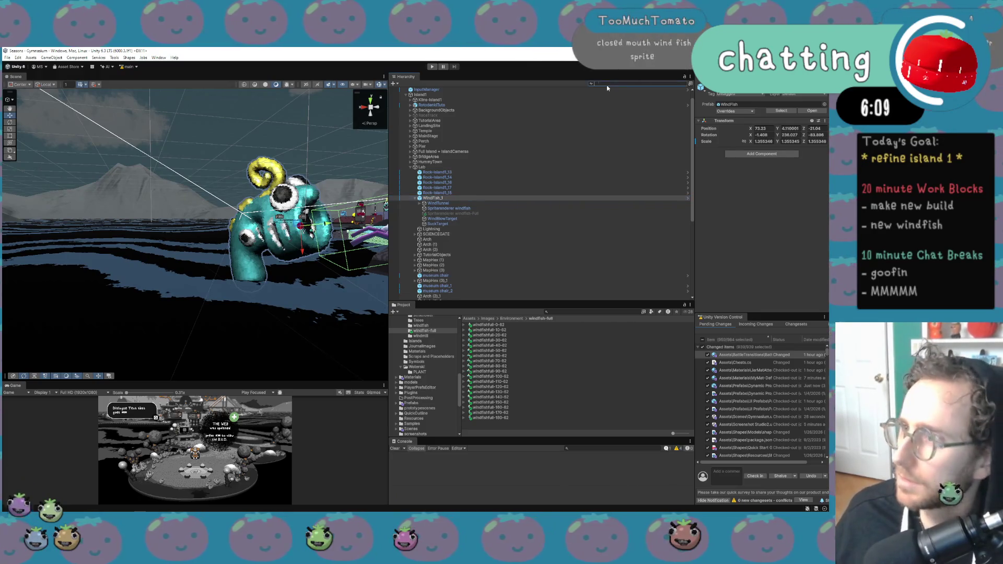
text(windfi)
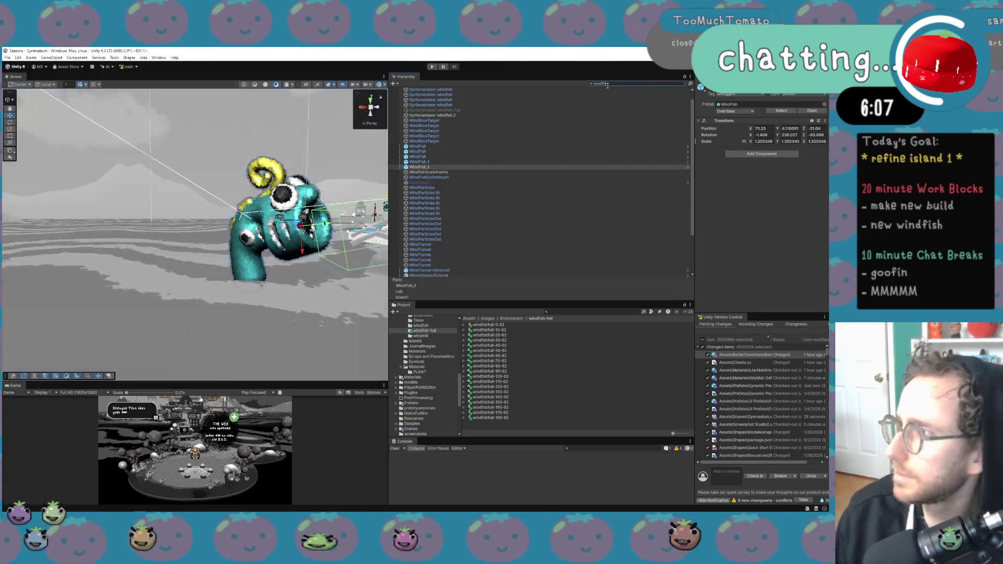
text(sh)
click(481, 146)
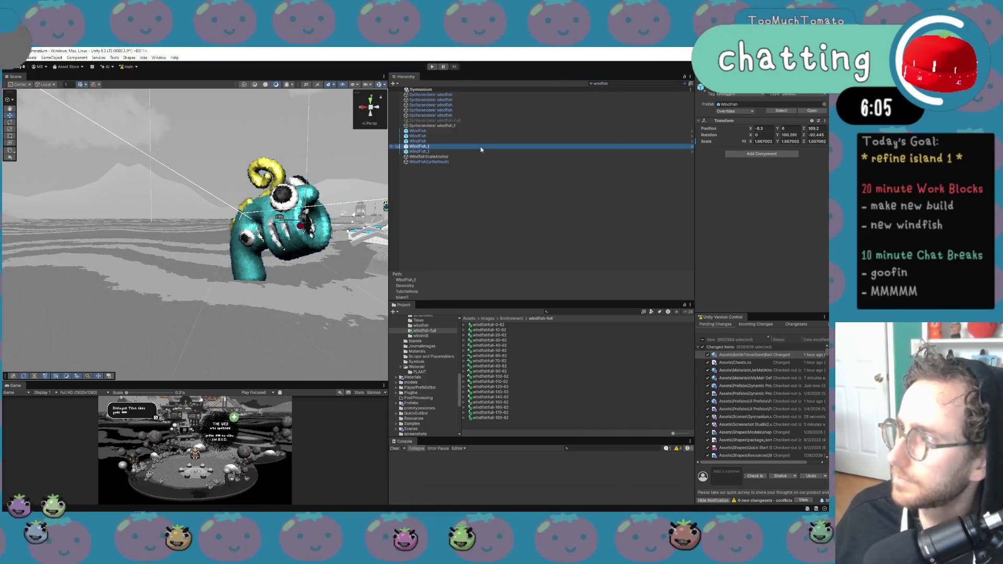
key(Up)
key(Up)
key(Up)
key(Down)
key(Down)
key(Down)
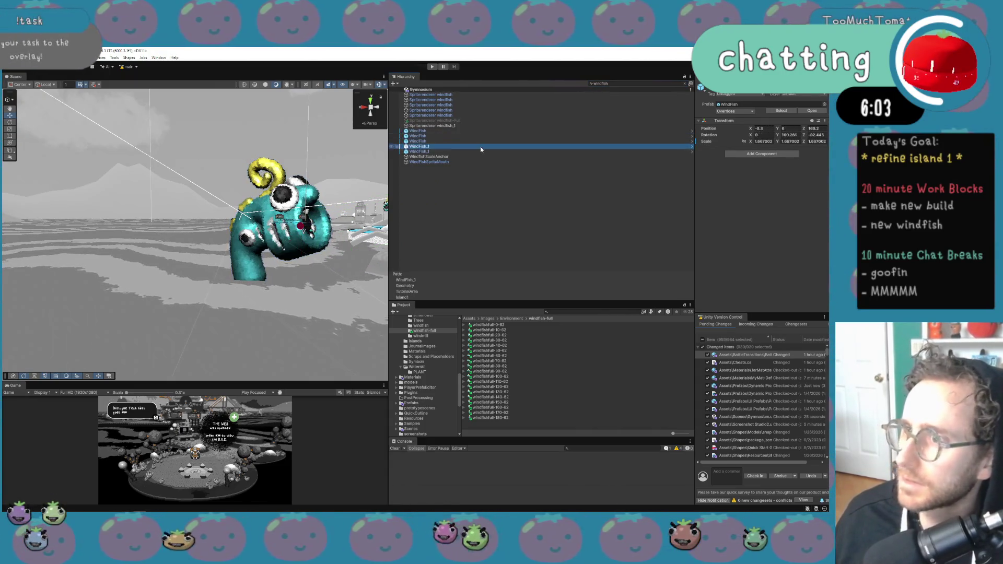
key(Up)
key(Up)
key(Up)
key(Up)
key(Down)
key(Down)
key(Down)
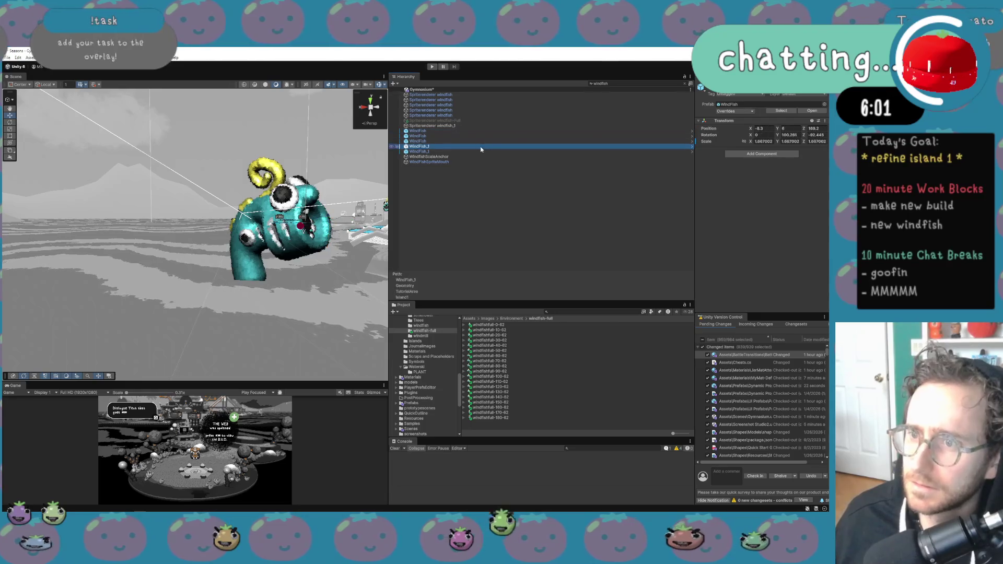
key(Up)
key(Up)
double_click(453, 137)
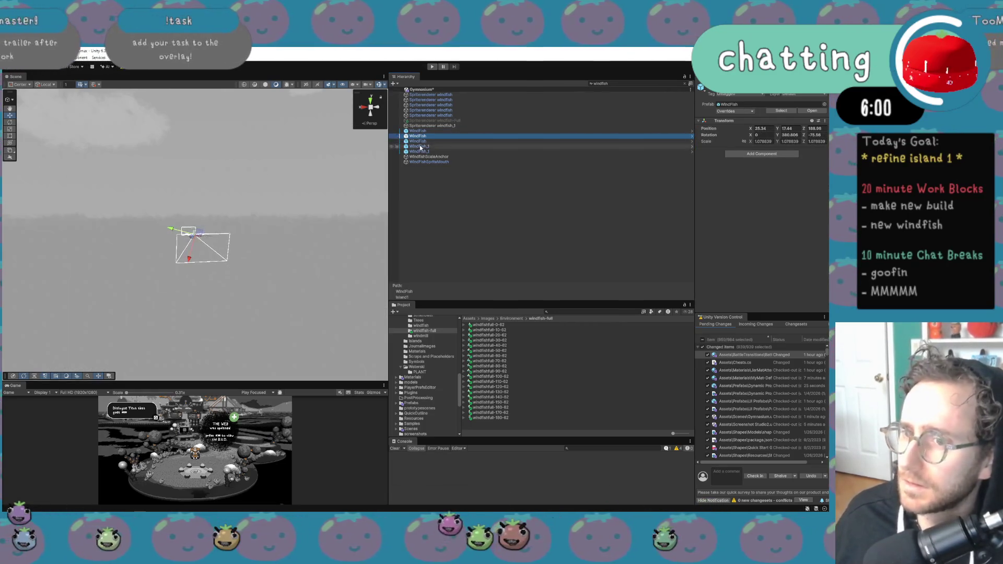
double_click(443, 136)
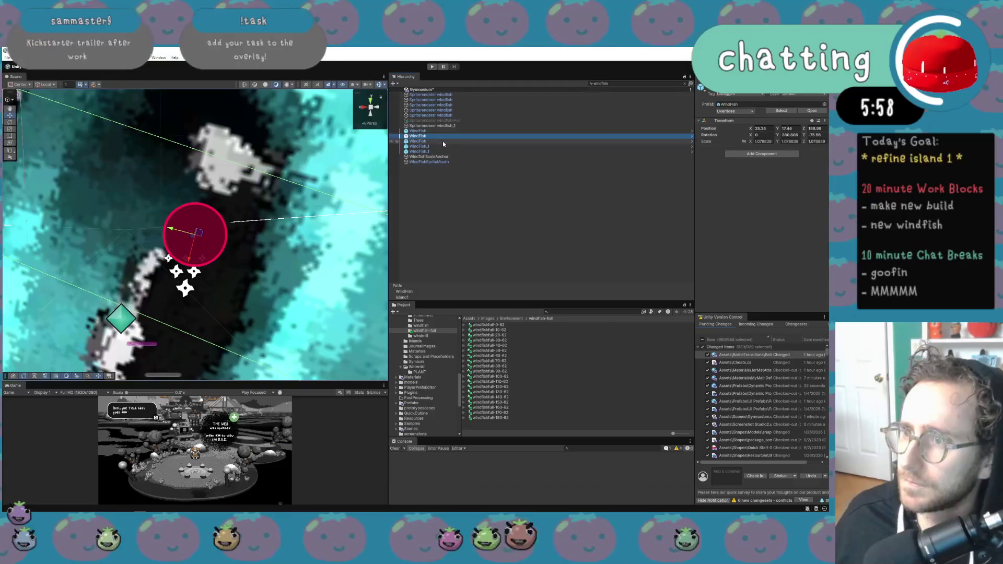
Select the second WindFish_1 instance and open its prefab for editing.
click(442, 147)
click(441, 152)
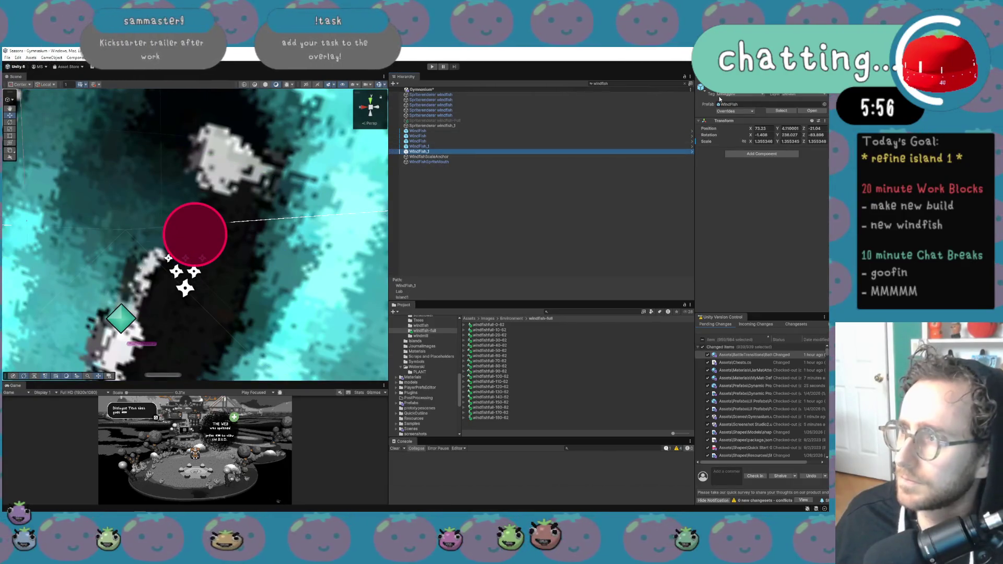
click(808, 112)
click(444, 128)
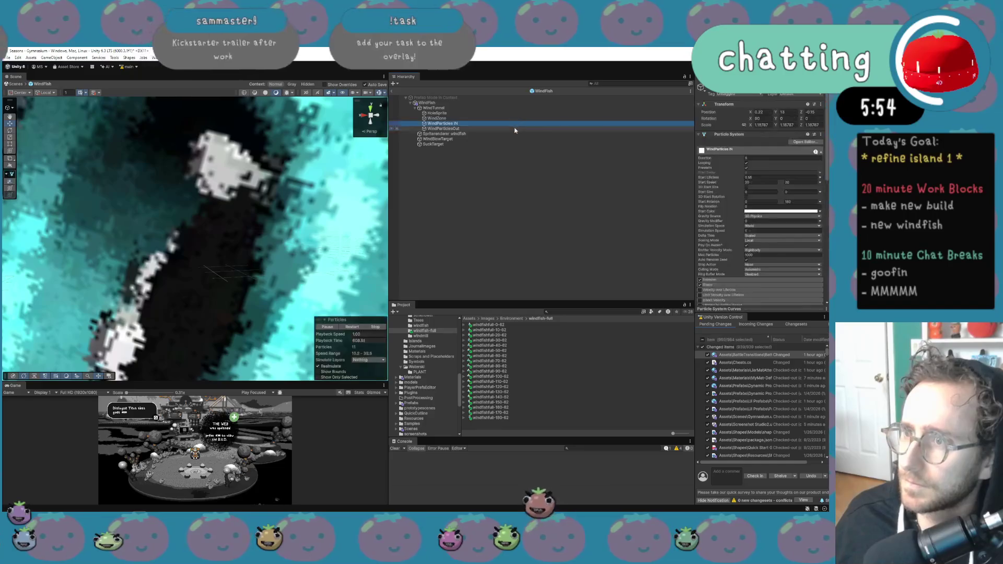
Duplicate Spriterenderer windfish into Spriterenderer windfish_1 and orbit the view around the fish.
click(491, 138)
click(492, 134)
key(ctrl+d)
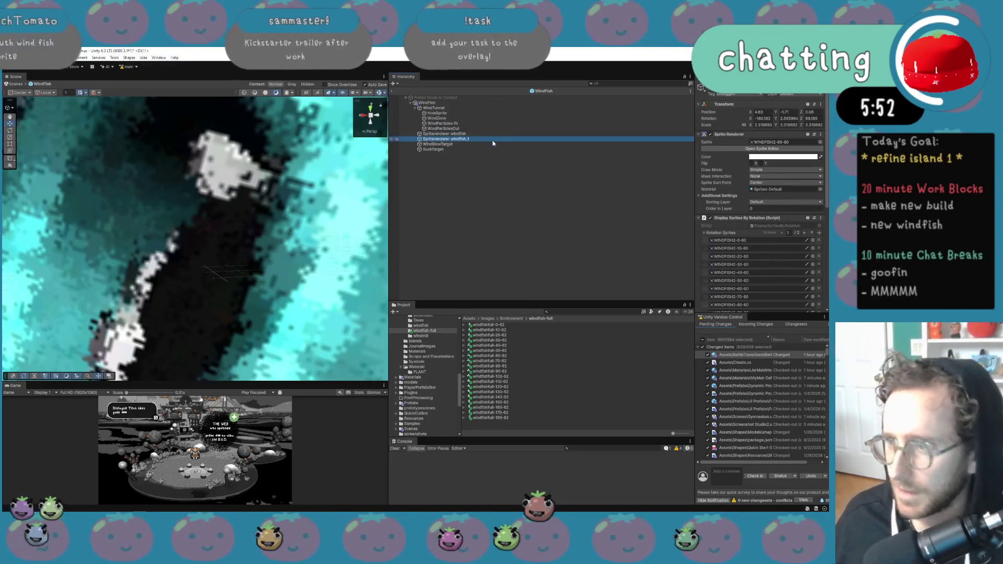
key(Return)
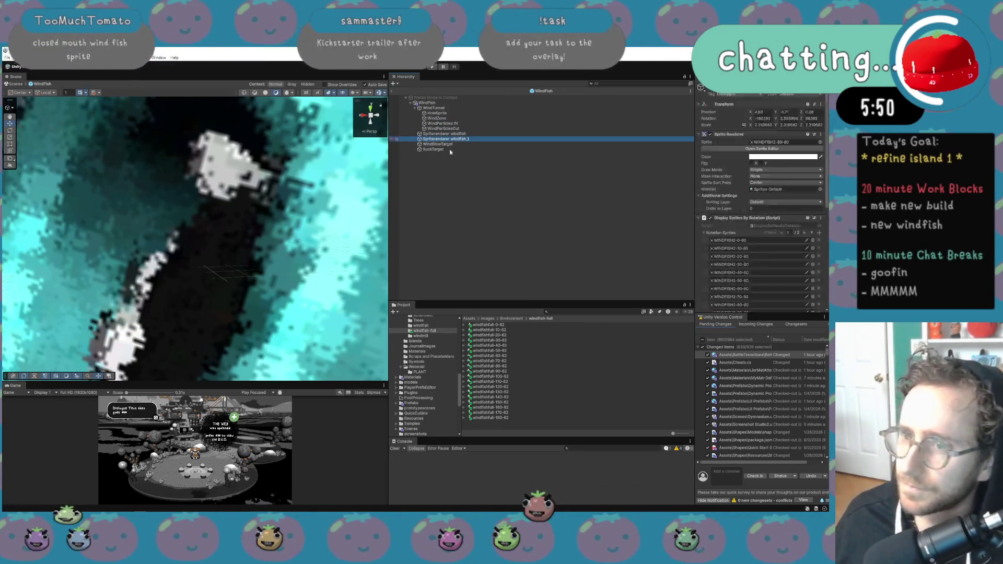
key(f)
drag(101, 280, 81, 278)
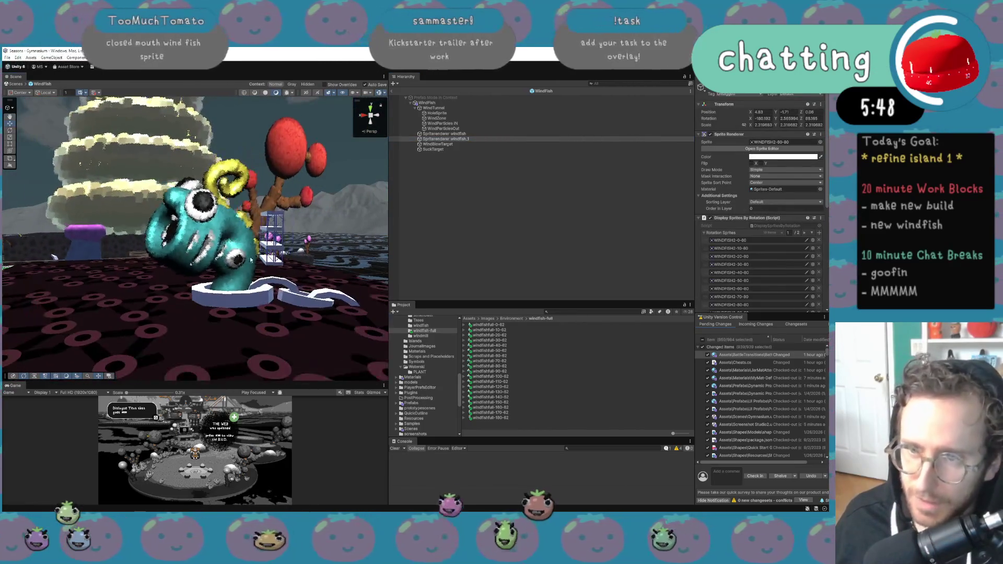
mouse_move(280, 258)
mouse_down()
mouse_move(104, 263)
mouse_move(242, 256)
mouse_move(287, 236)
mouse_move(325, 262)
mouse_up()
scroll(246, 256, down, 5)
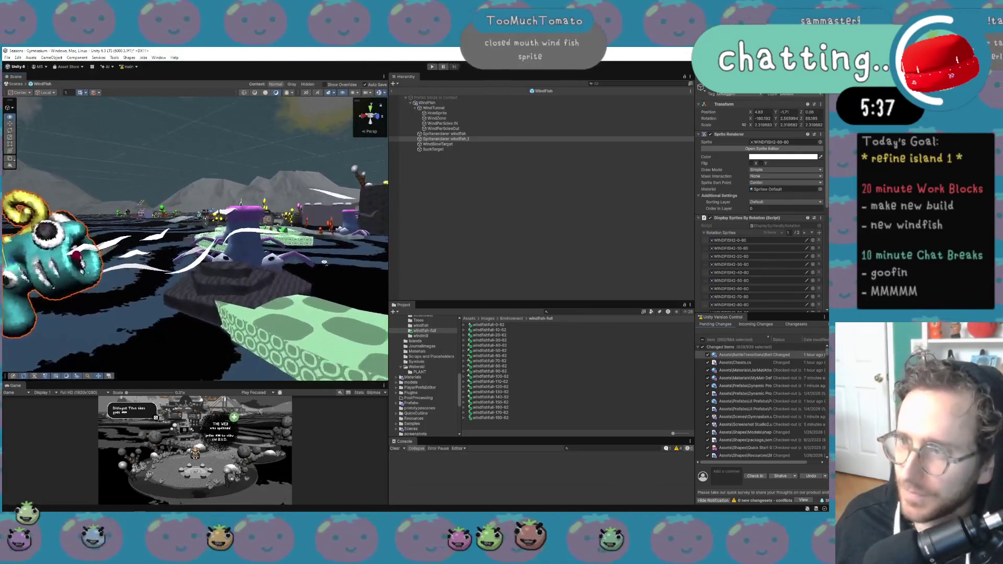
Rename the duplicated sprite renderer to 'Spriterenderer windfish-ClosedMouth'.
key(f)
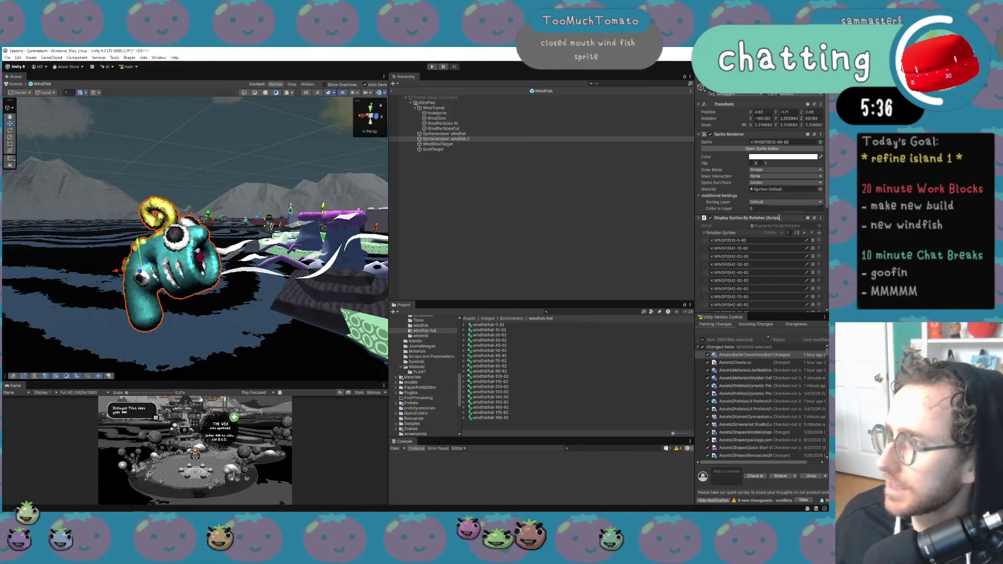
scroll(781, 208, down, 4)
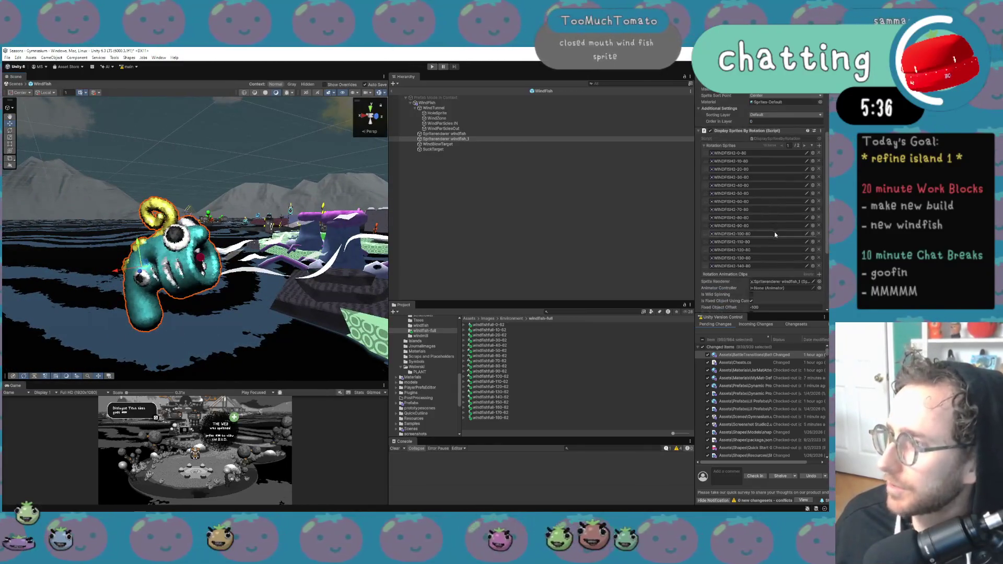
click(477, 138)
click(475, 140)
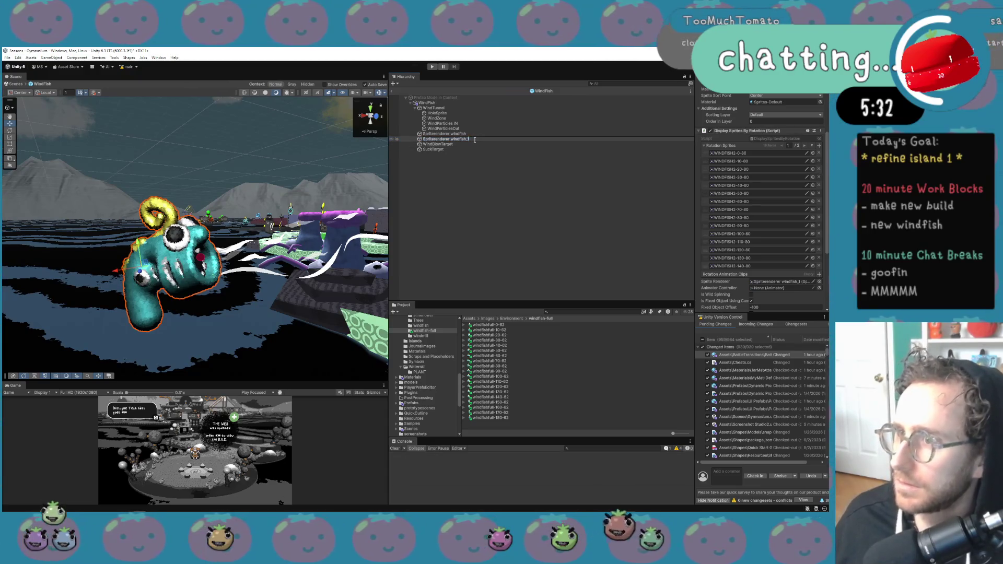
key(BackSpace)
key(BackSpace)
text(-Cl)
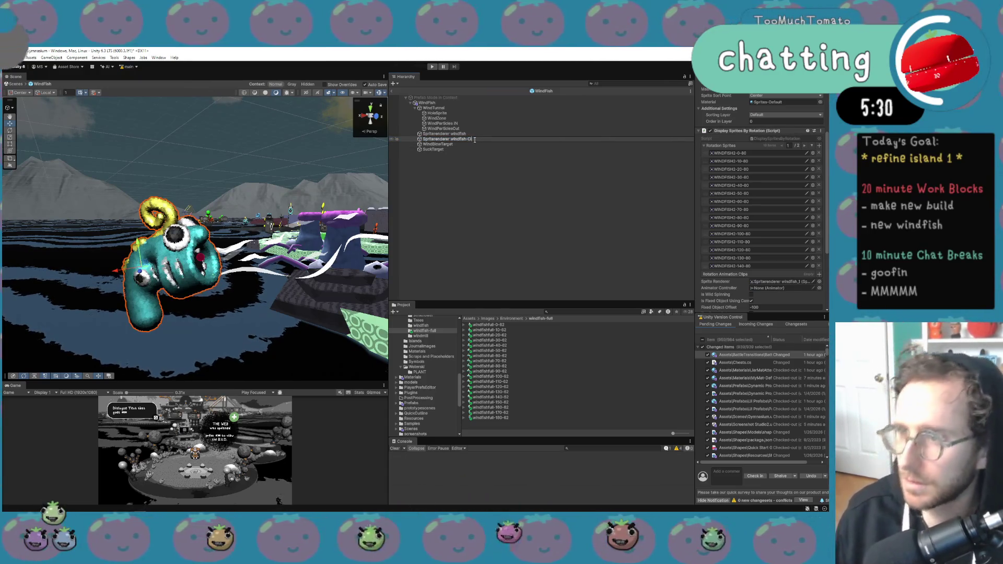
text(osedMouth)
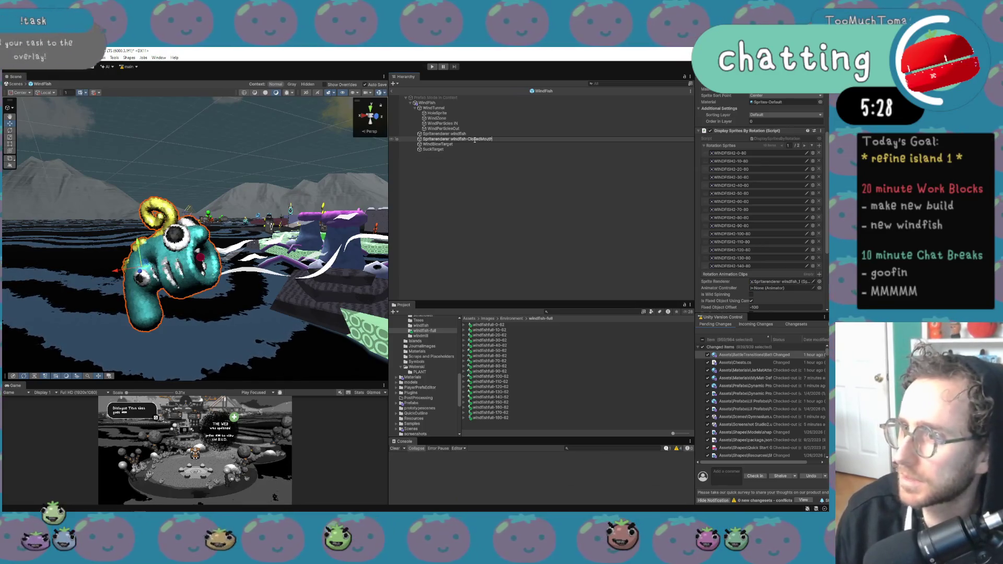
key(Return)
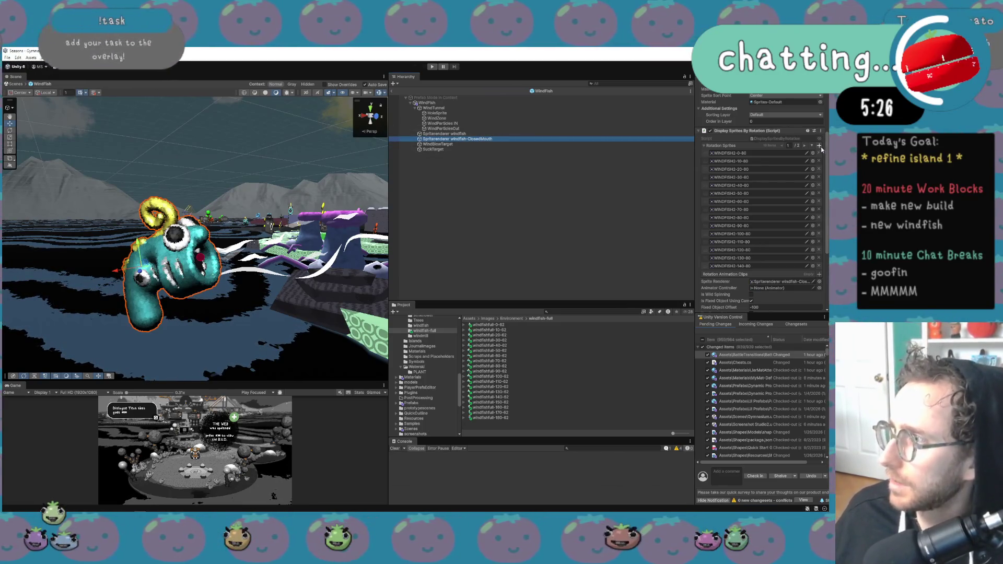
Empty the Rotation Sprites list with Clear Collection, then pick the first windfishfull sprite.
right_click(763, 145)
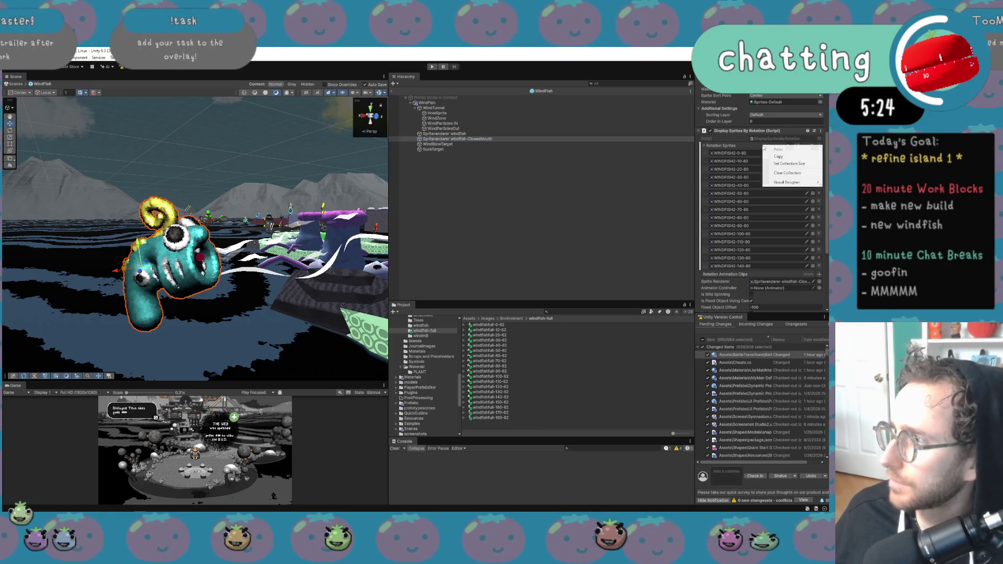
right_click(733, 147)
click(723, 147)
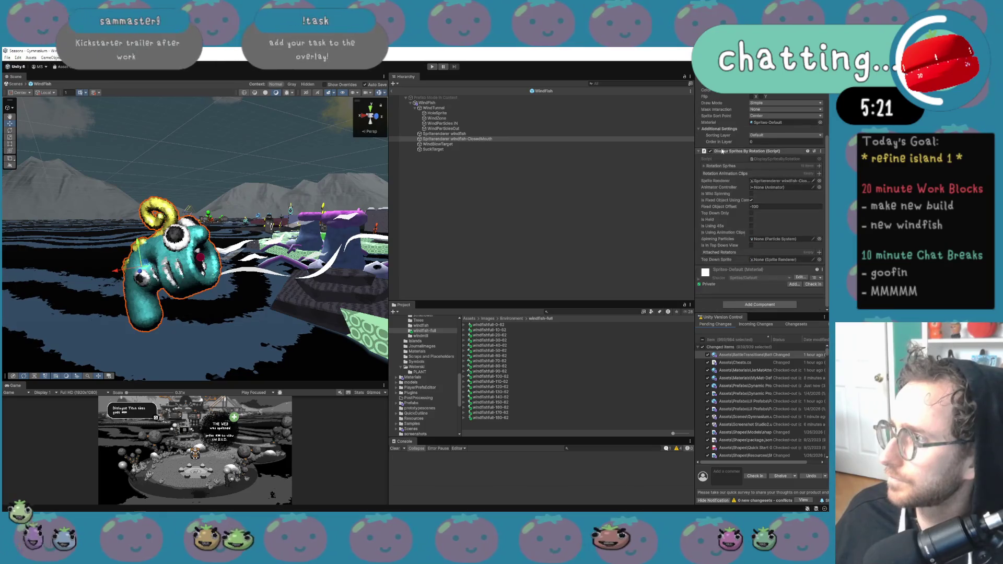
right_click(739, 170)
click(763, 196)
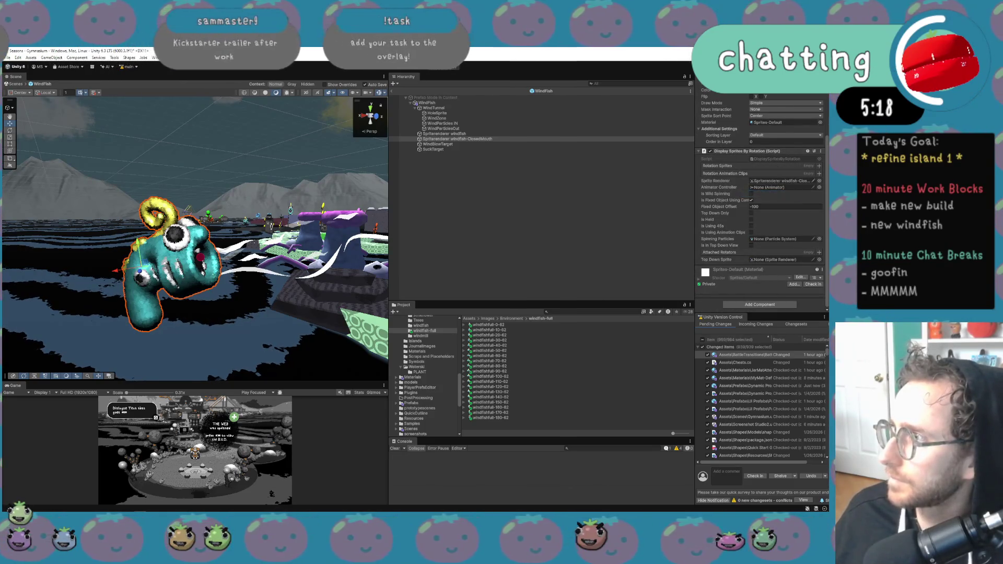
click(502, 325)
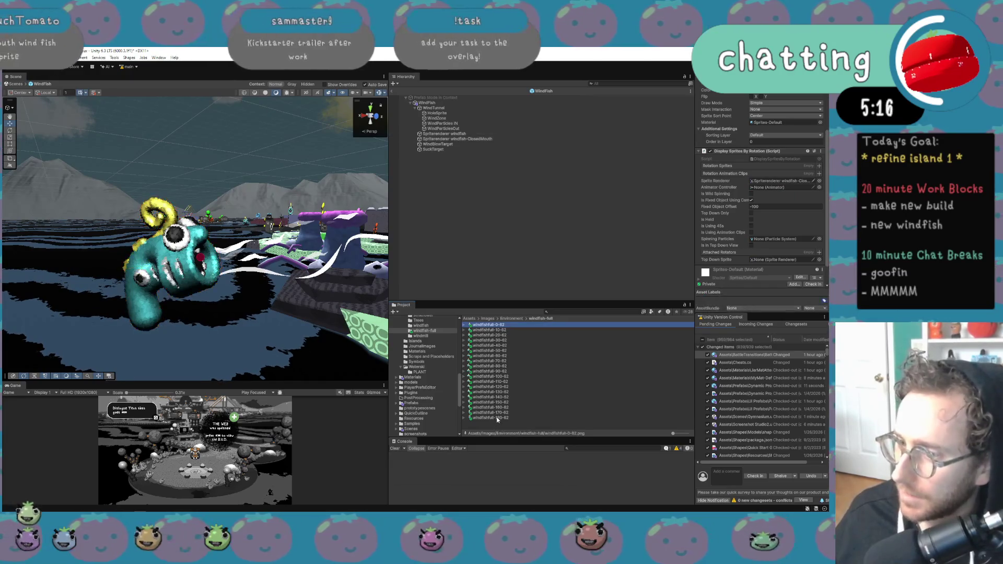
Fill Rotation Sprites with all windfishfull sprites and set the Sprite to windfishfull-90-62.
key(ctrl+a)
mouse_move(505, 332)
mouse_down()
mouse_move(653, 235)
mouse_move(726, 166)
mouse_up()
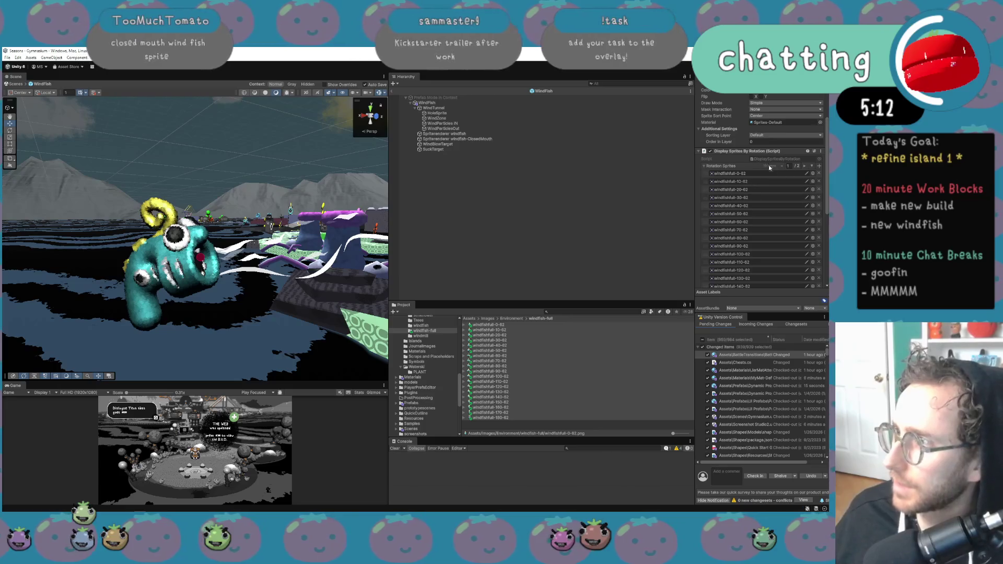
scroll(778, 170, up, 3)
click(490, 350)
click(489, 371)
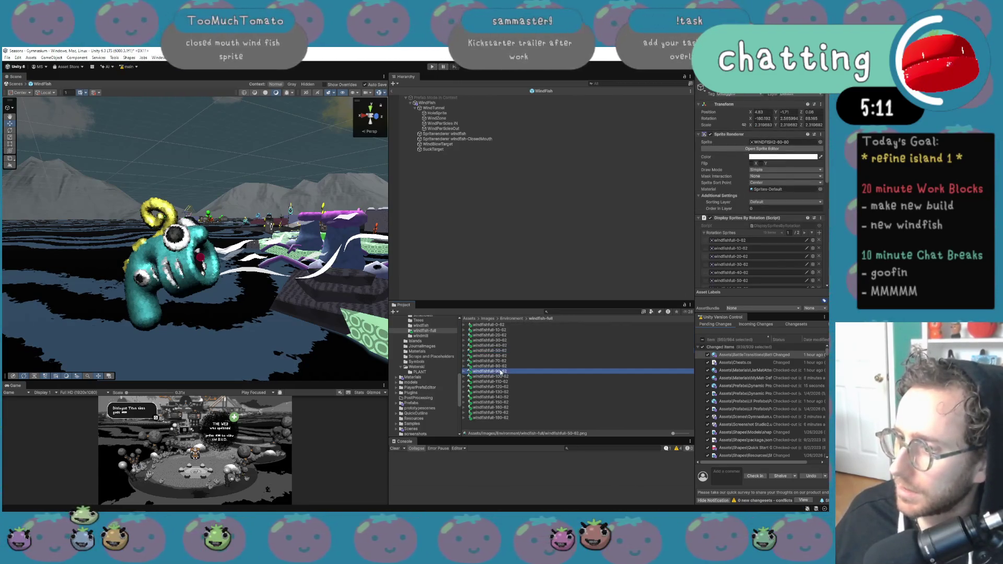
drag(779, 143, 778, 145)
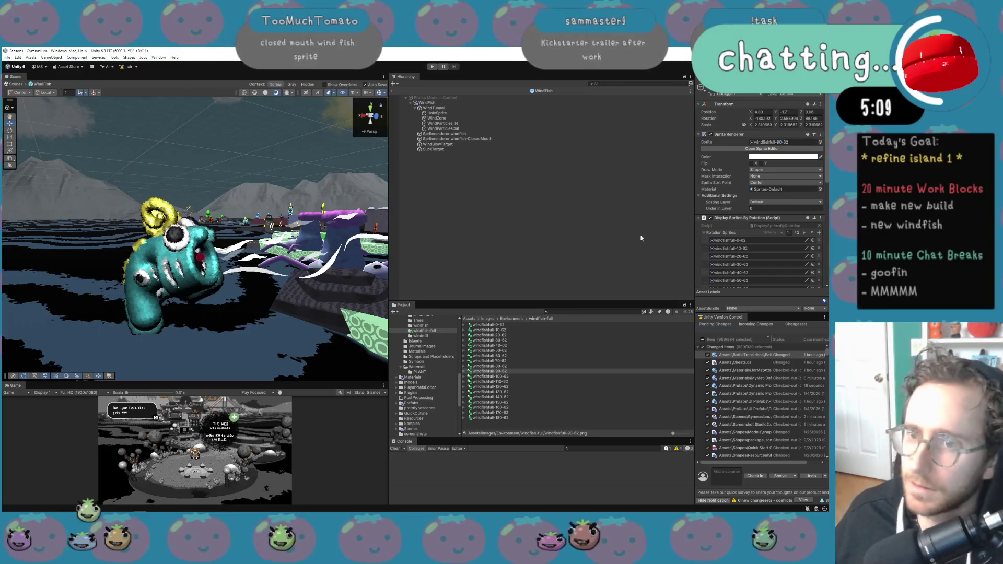
Deactivate the Spriterenderer windfish-ClosedMouth object.
click(452, 134)
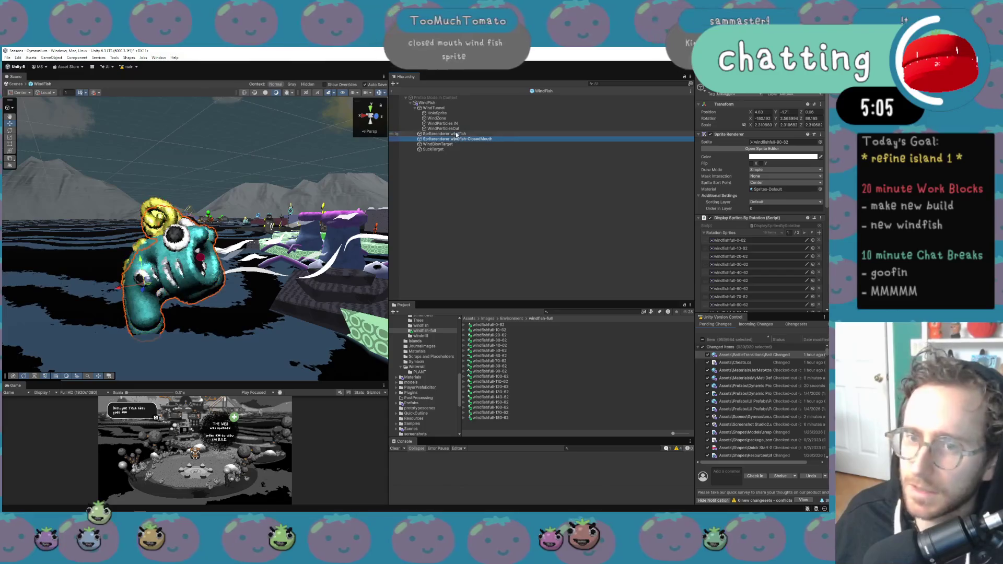
click(456, 139)
mouse_move(219, 245)
mouse_down()
mouse_move(208, 257)
mouse_move(376, 199)
mouse_up()
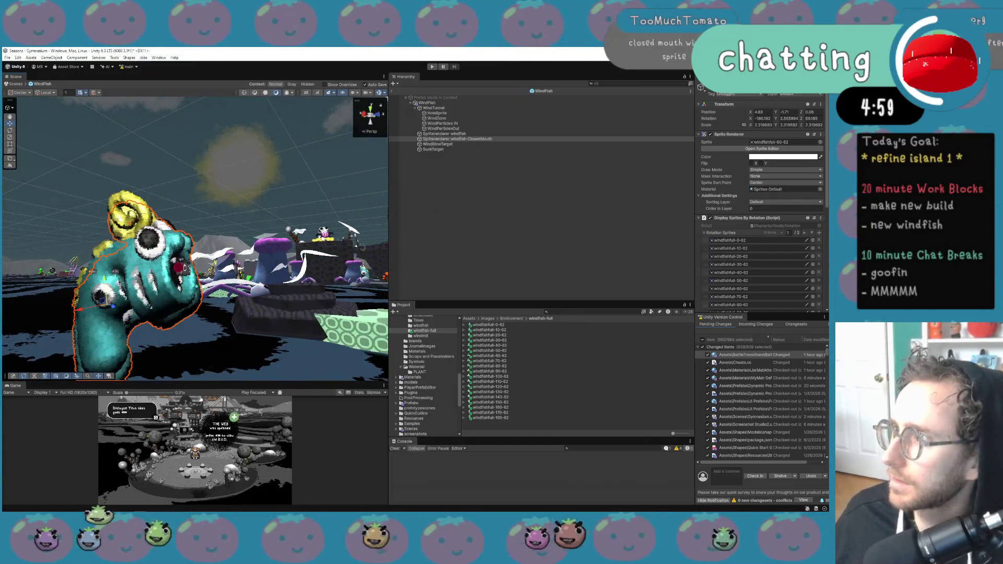
key(alt+shift+a)
Open the WindZone's WindyArea script in Visual Studio.
click(478, 108)
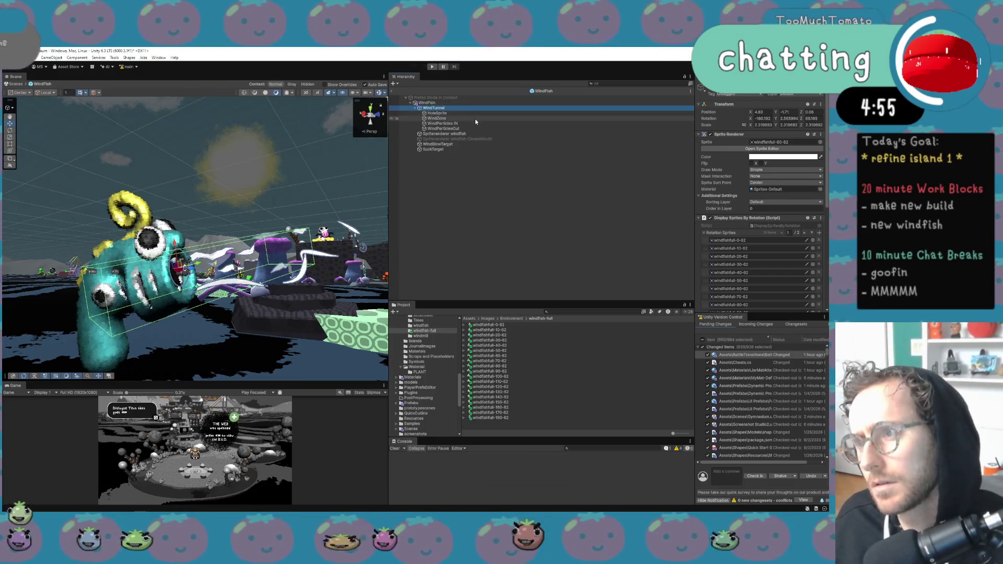
click(475, 118)
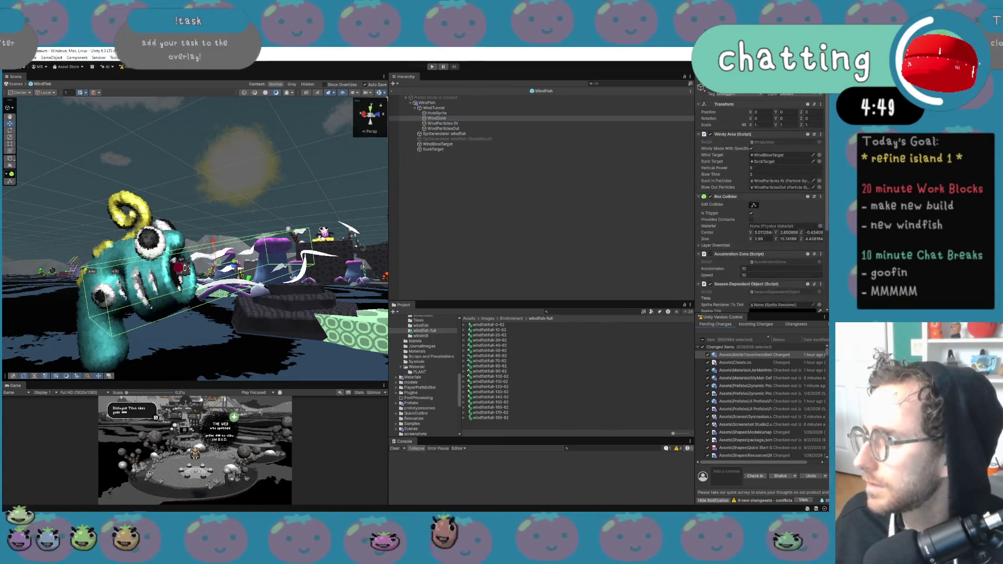
double_click(786, 143)
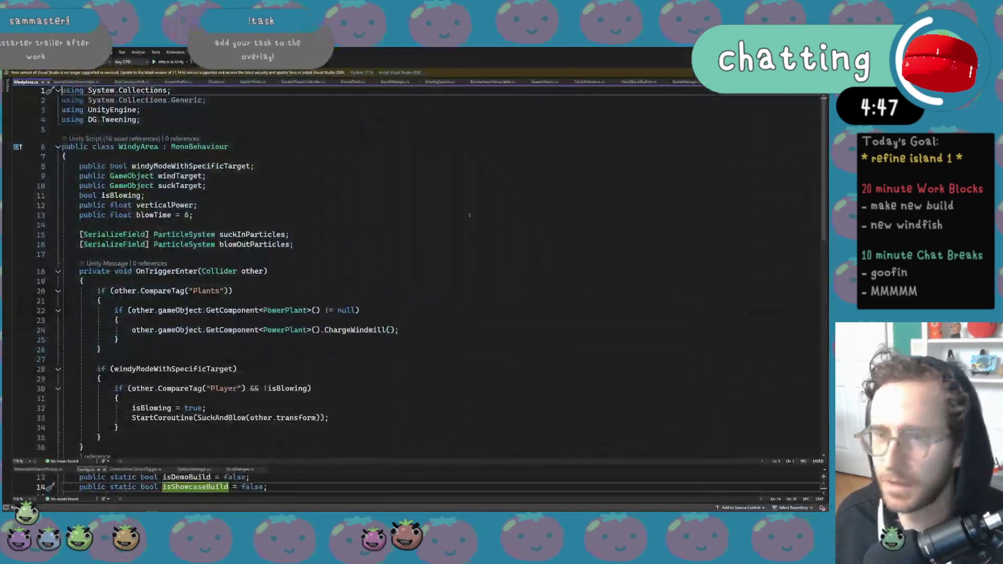
Duplicate the blowOutParticles line into a [SerializeField] GameObject openMouthSprite field.
click(344, 235)
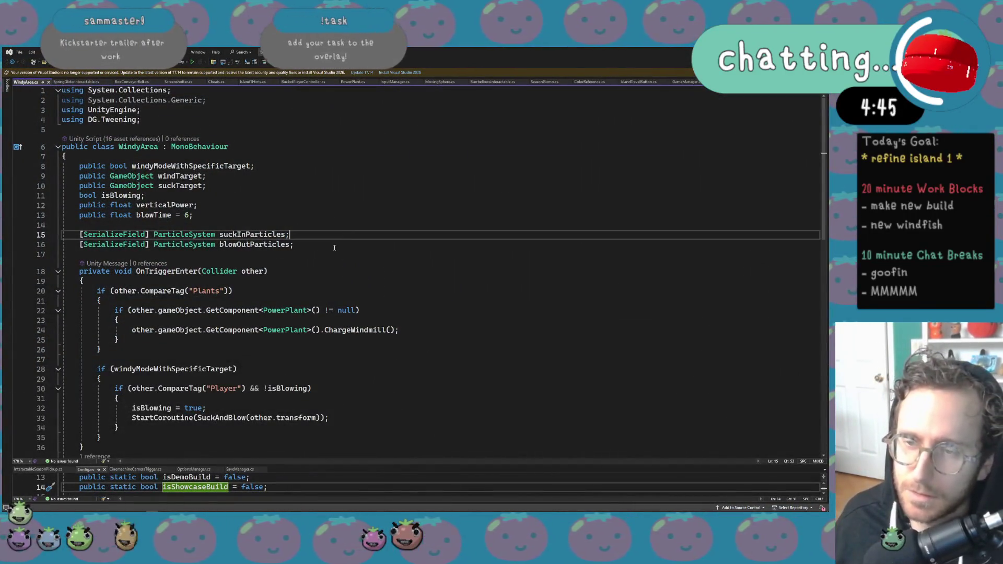
click(327, 249)
key(ctrl+f)
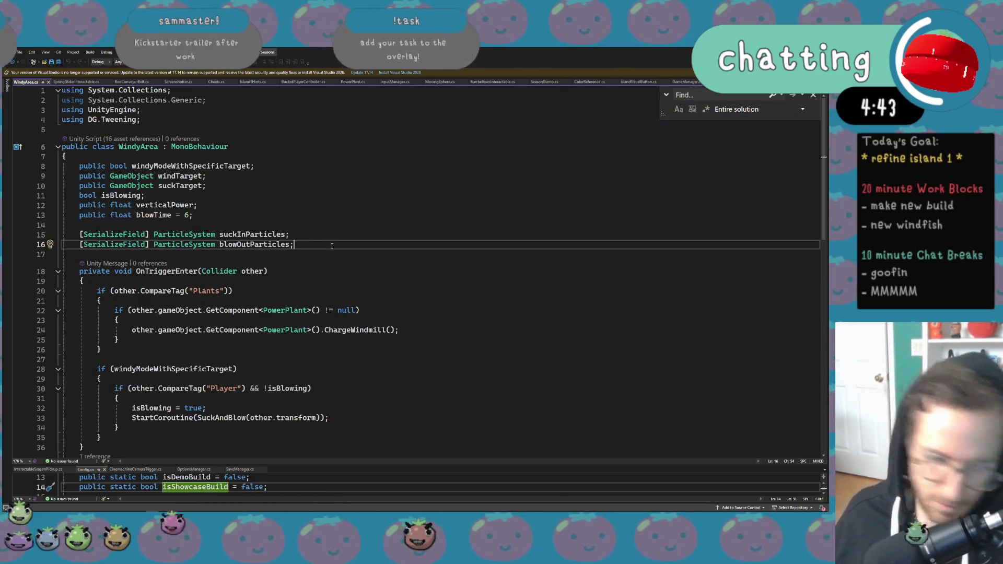
key(ctrl+d)
double_click(282, 254)
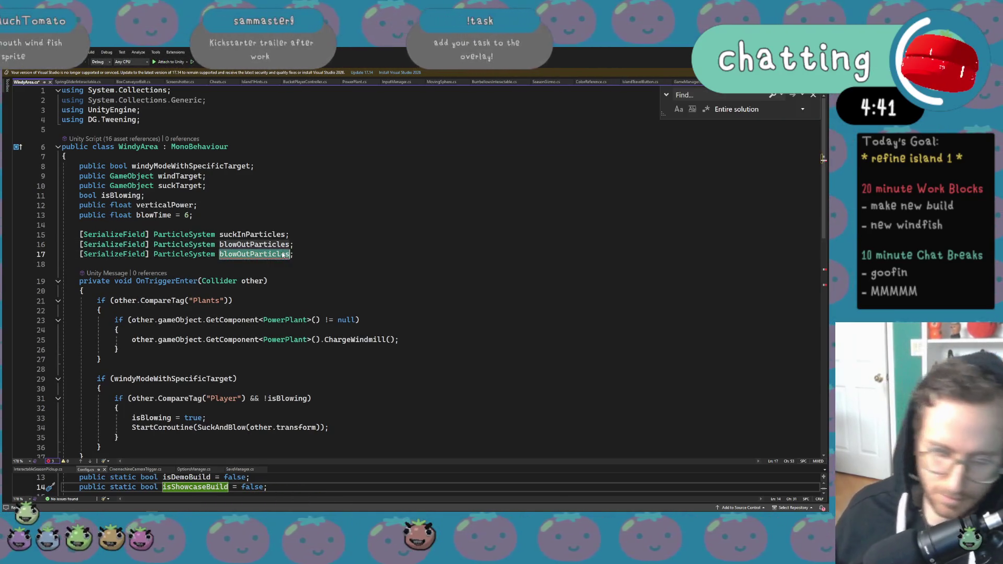
text(g)
key(BackSpace)
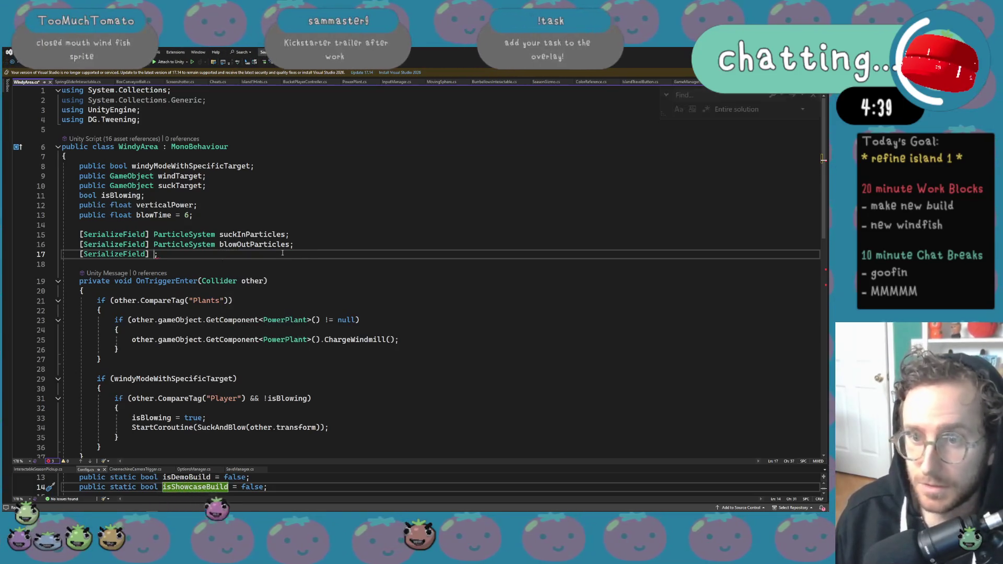
key(ctrl+BackSpace)
text(GameP)
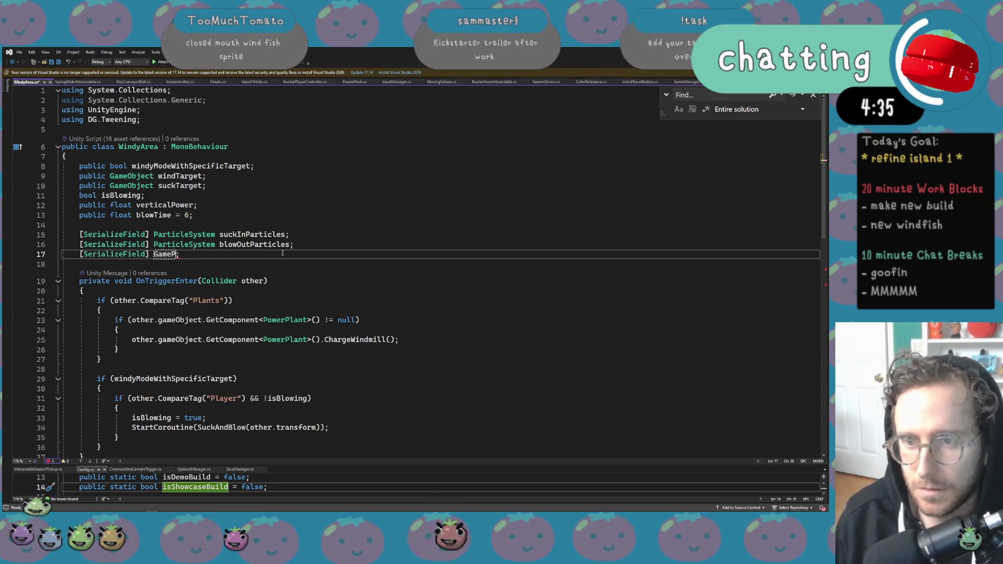
text( s)
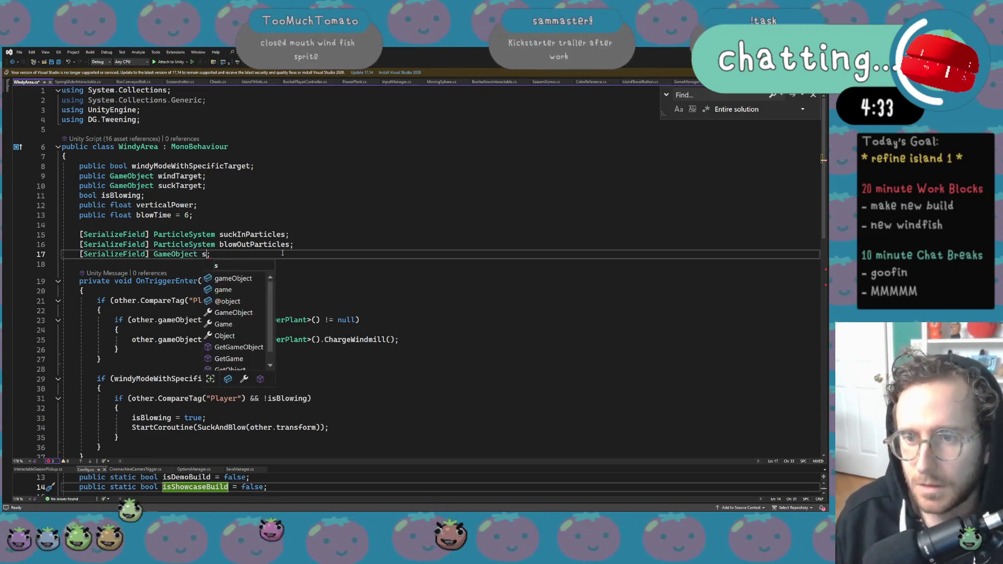
text(openMouthSp)
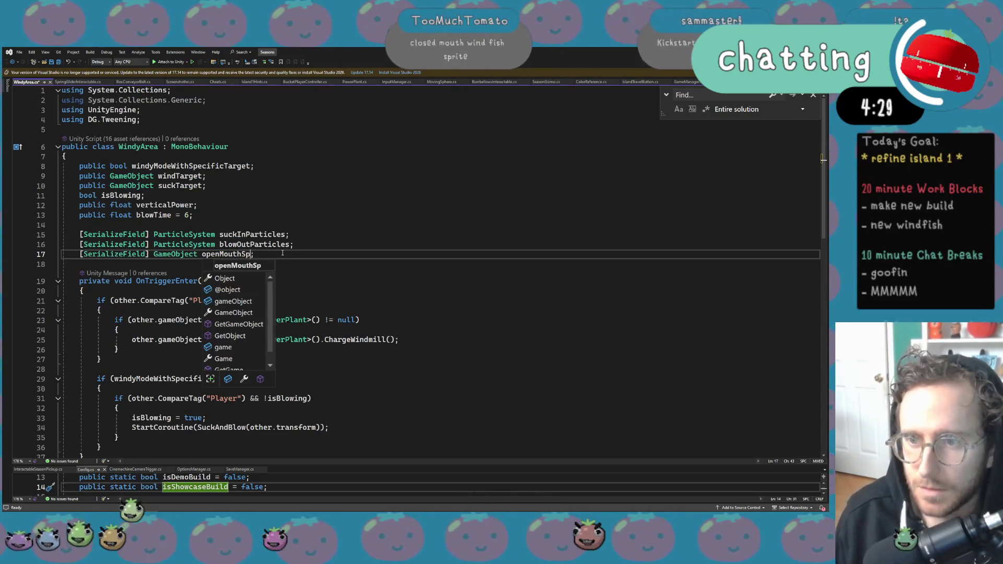
text(rite)
key(Escape)
Add a matching closedMouthSprite field and save the script.
key(ctrl+d)
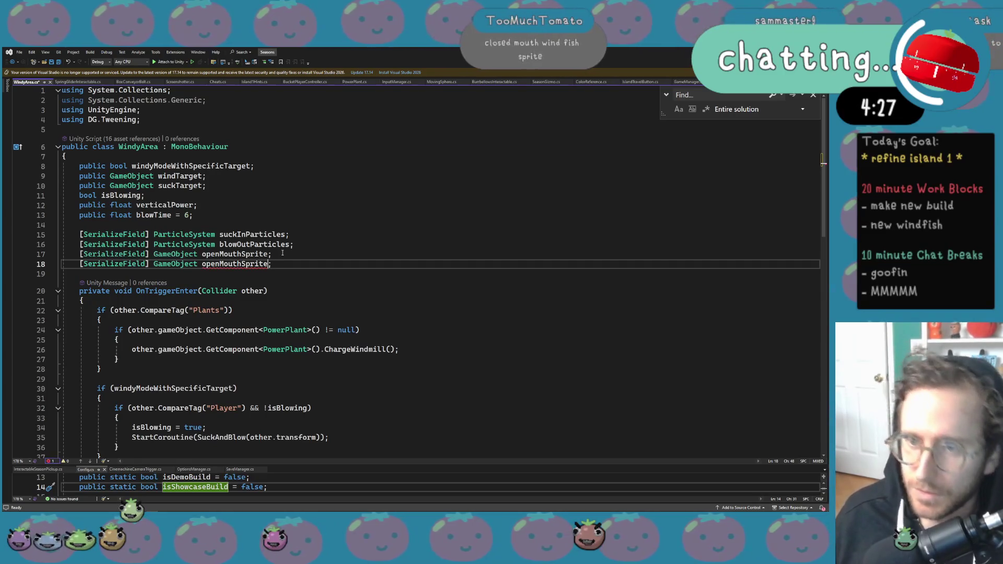
key(Left)
key(Left)
key(Left)
key(BackSpace)
key(BackSpace)
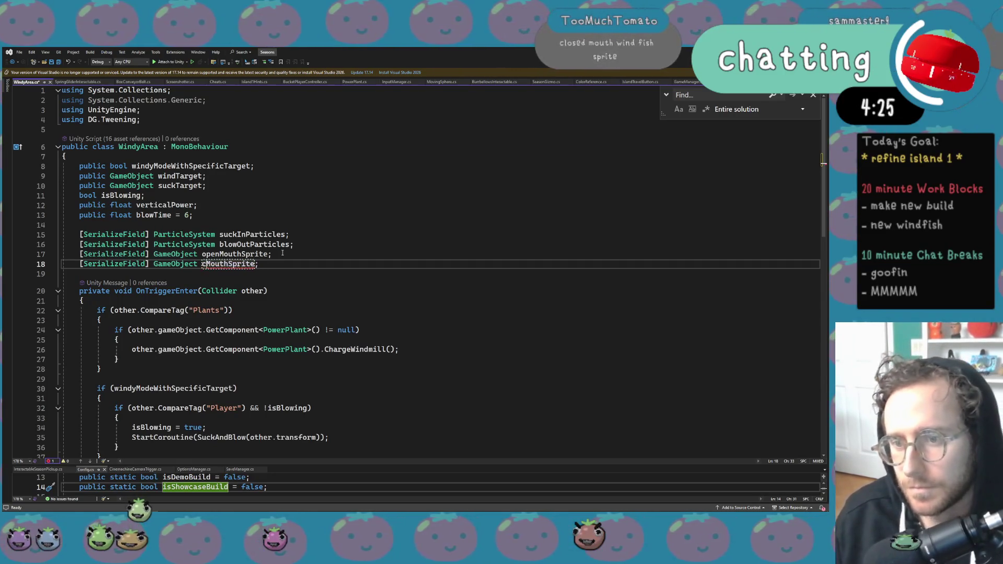
text(losed)
key(ctrl+s)
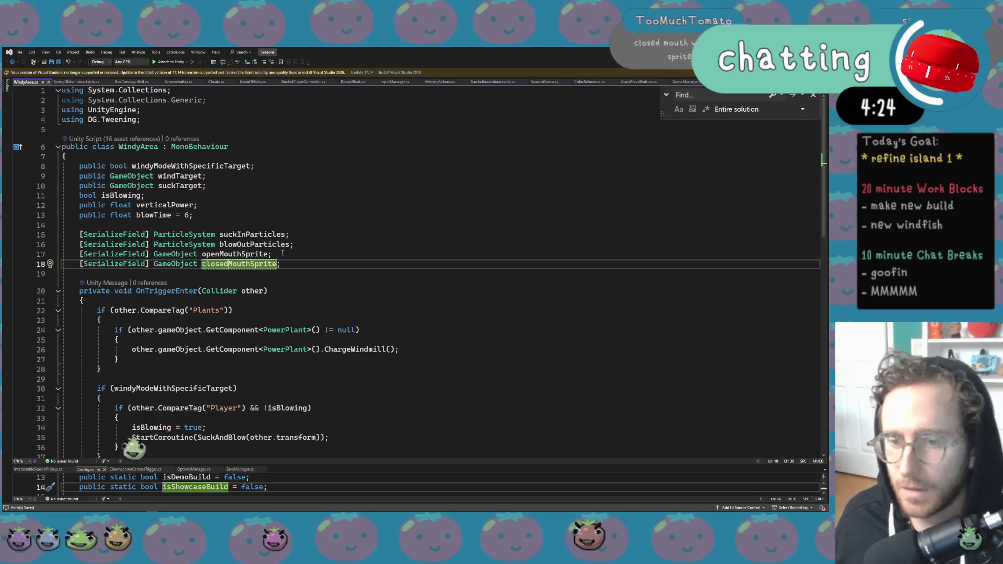
scroll(288, 311, down, 8)
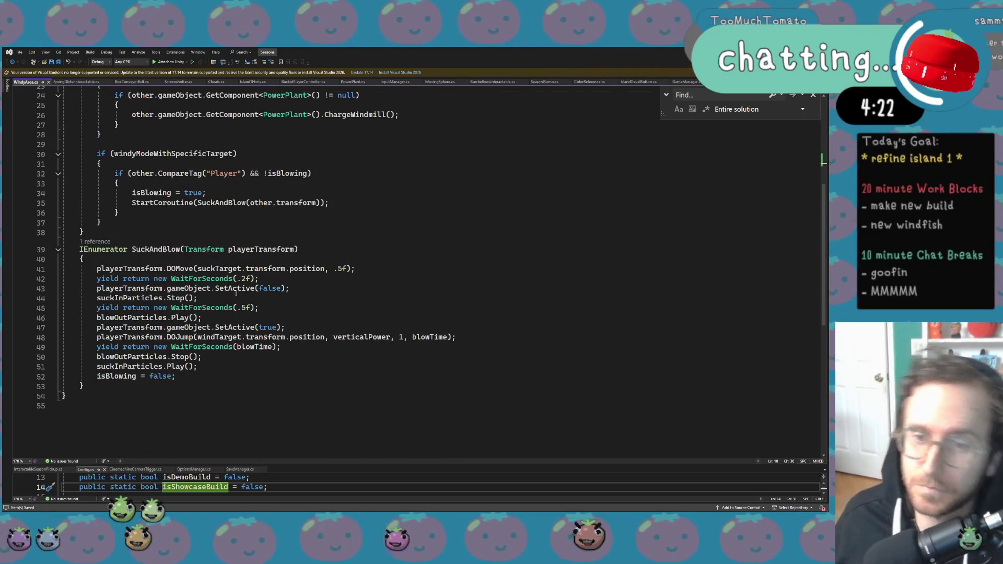
After the DOMove line, start an openMouthSprite.transform.DOPunchScale call.
scroll(205, 293, up, 1)
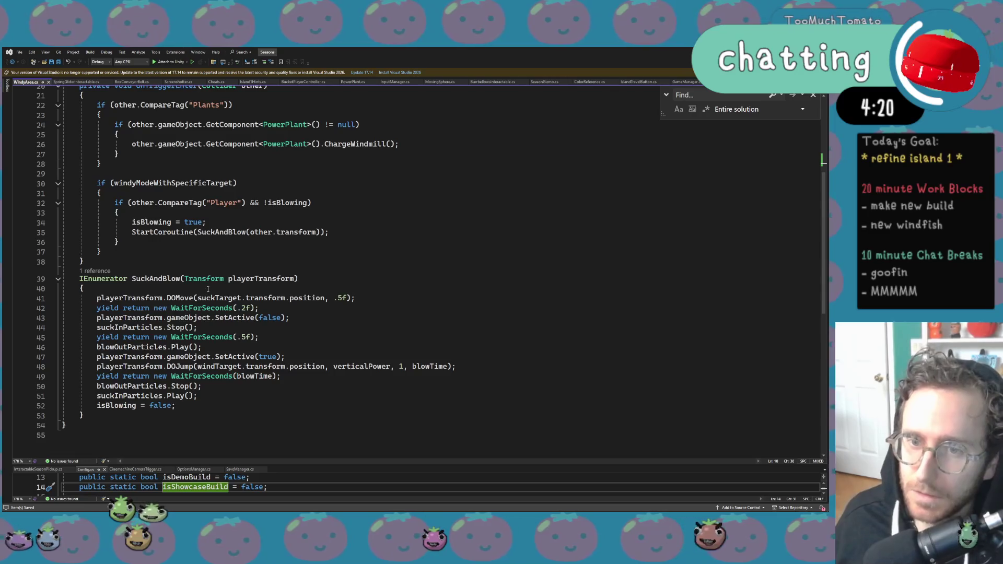
click(376, 298)
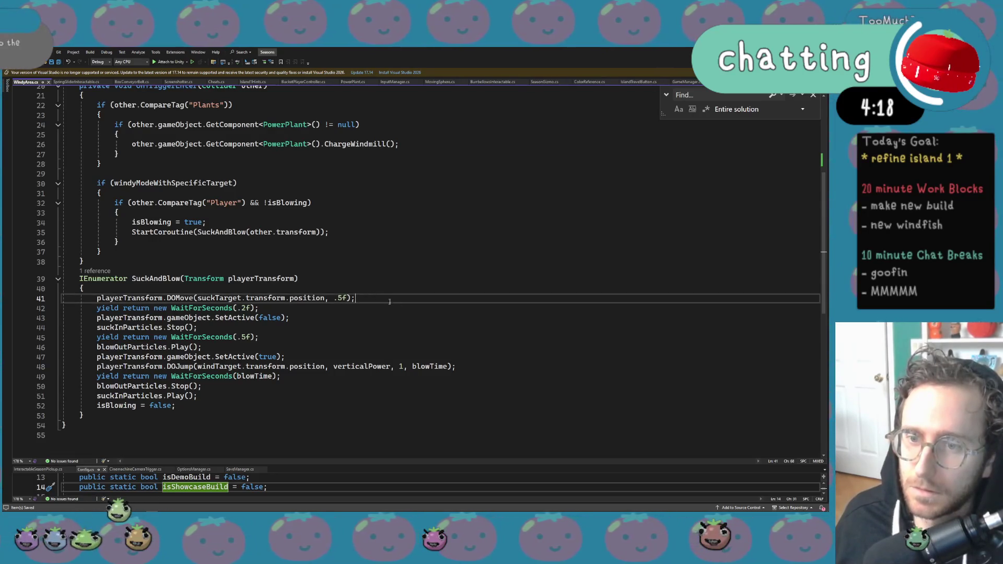
key(Return)
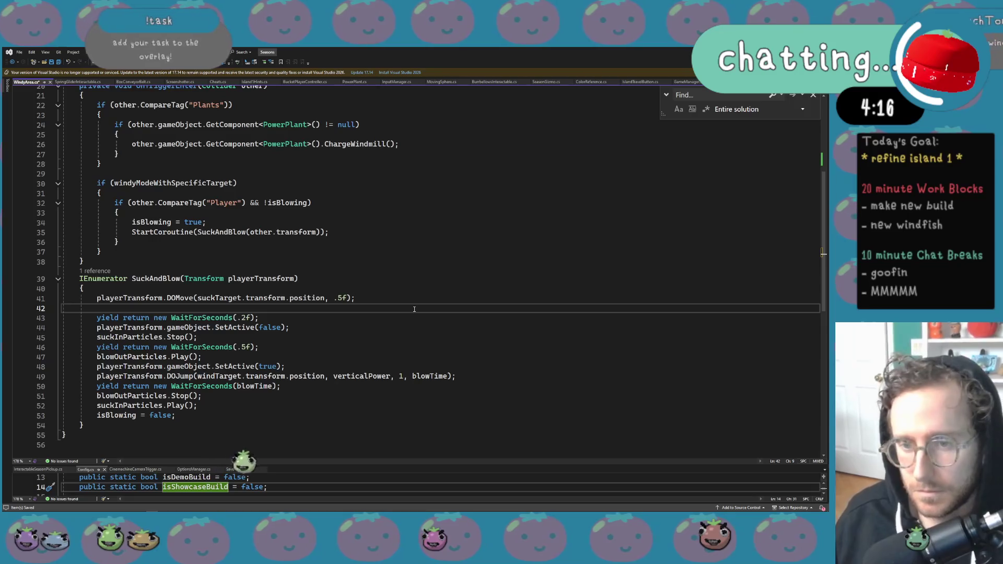
text(close)
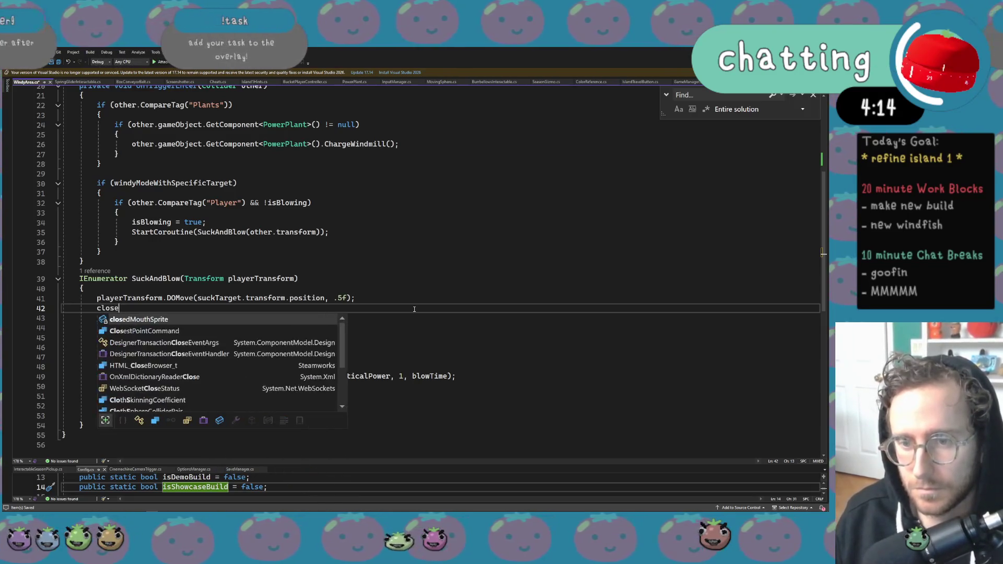
text(dMouthSprite.Ge)
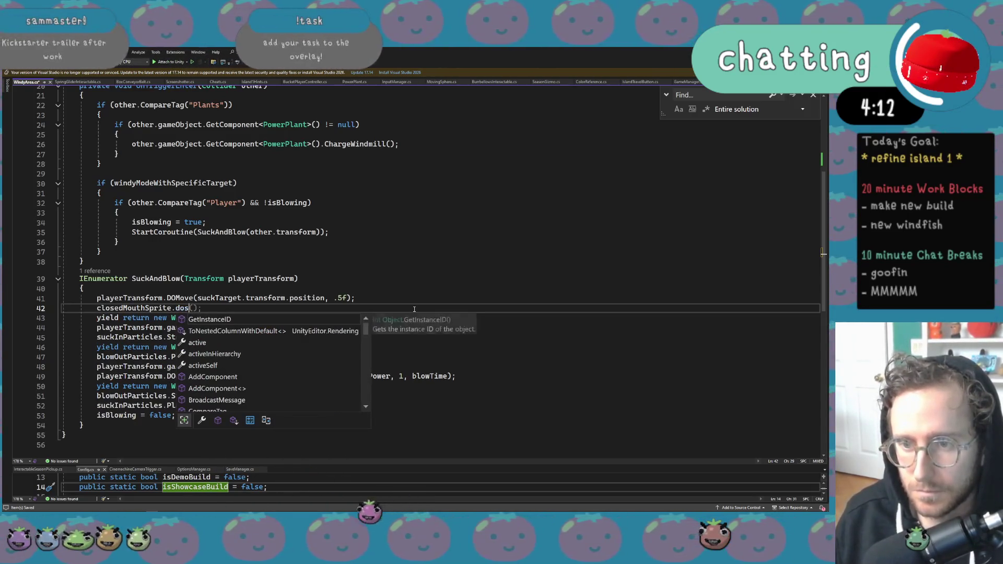
key(Down)
key(Down)
key(Down)
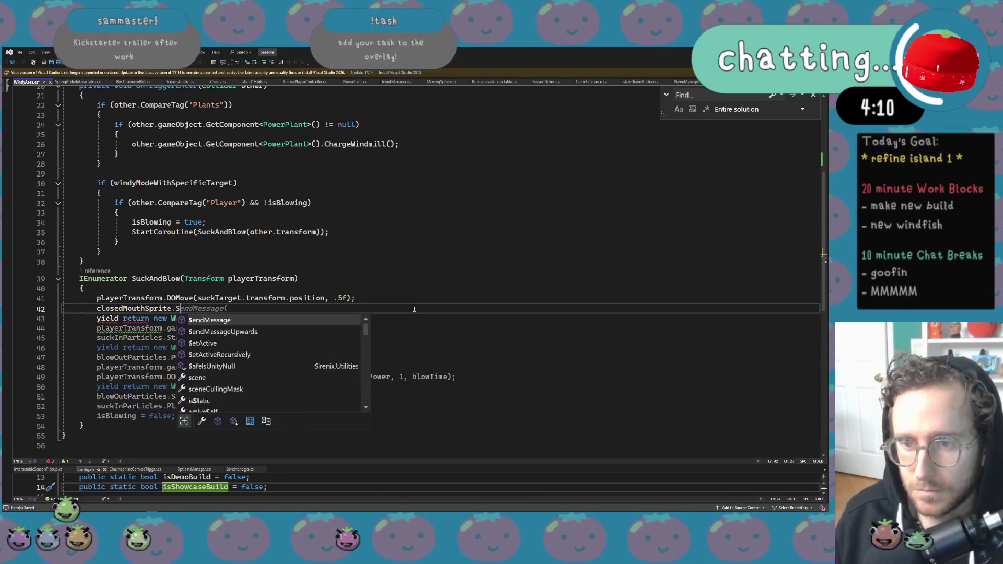
key(Down)
key(Down)
key(Down)
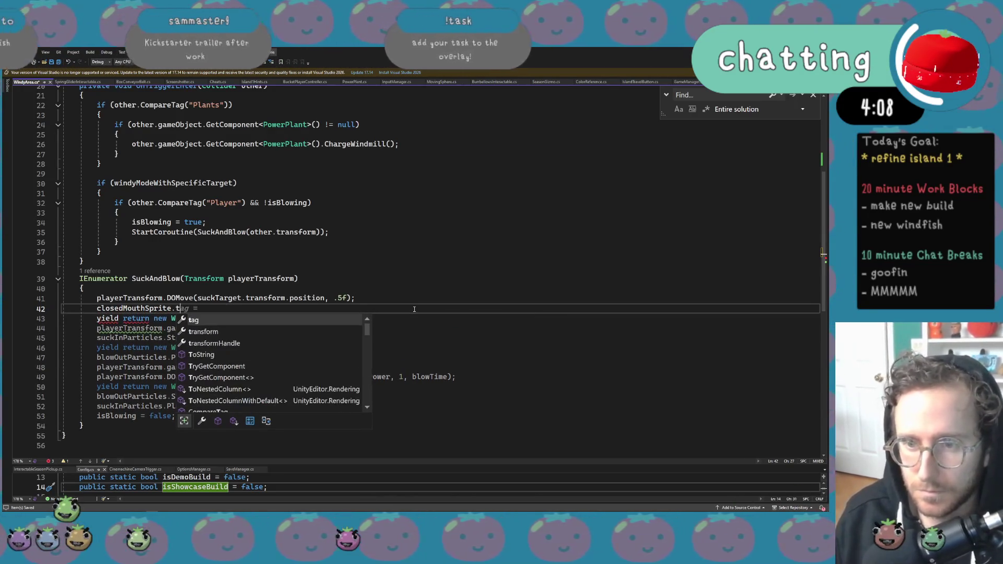
key(BackSpace)
key(ctrl+BackSpace)
text(ope)
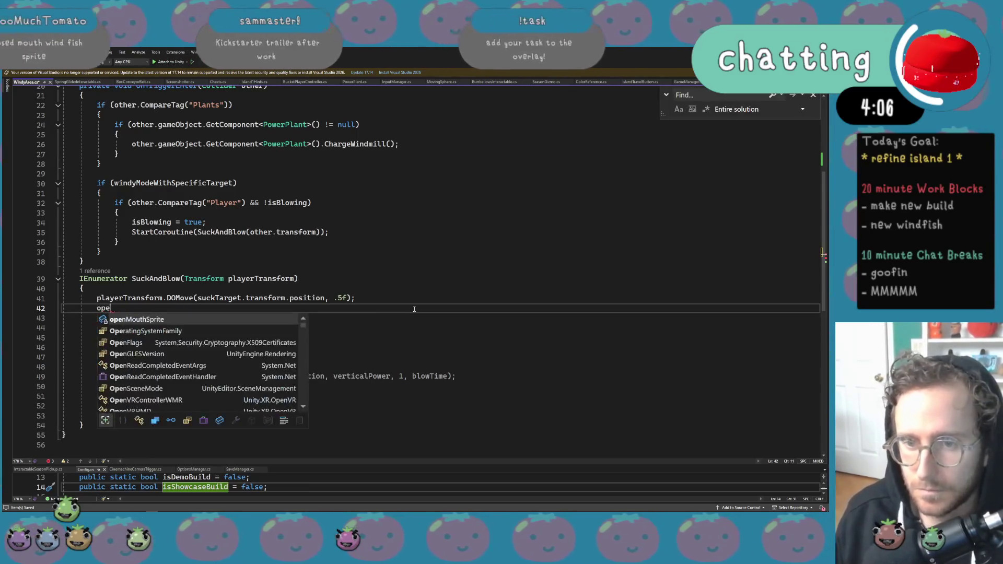
text(n.)
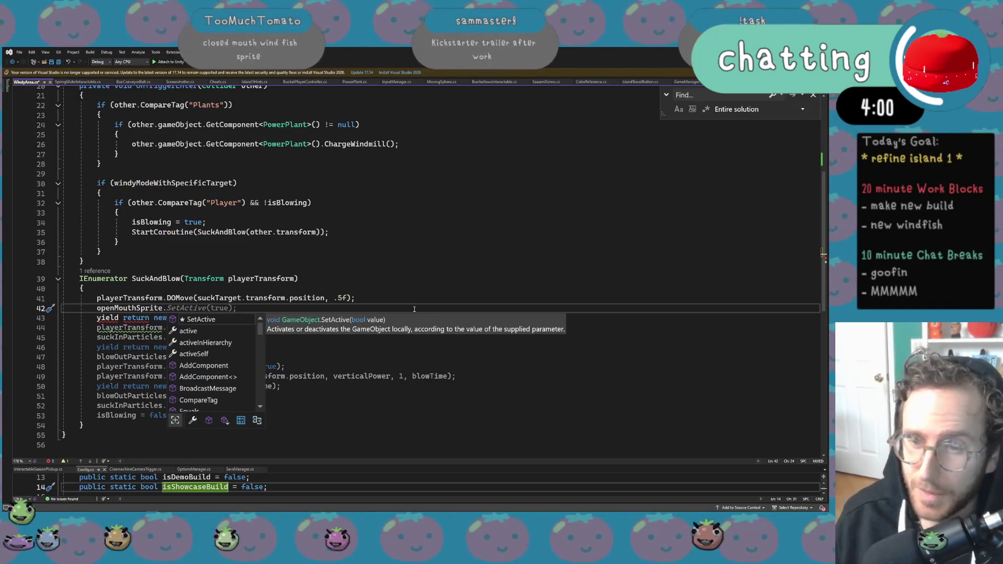
text(transform.Sc)
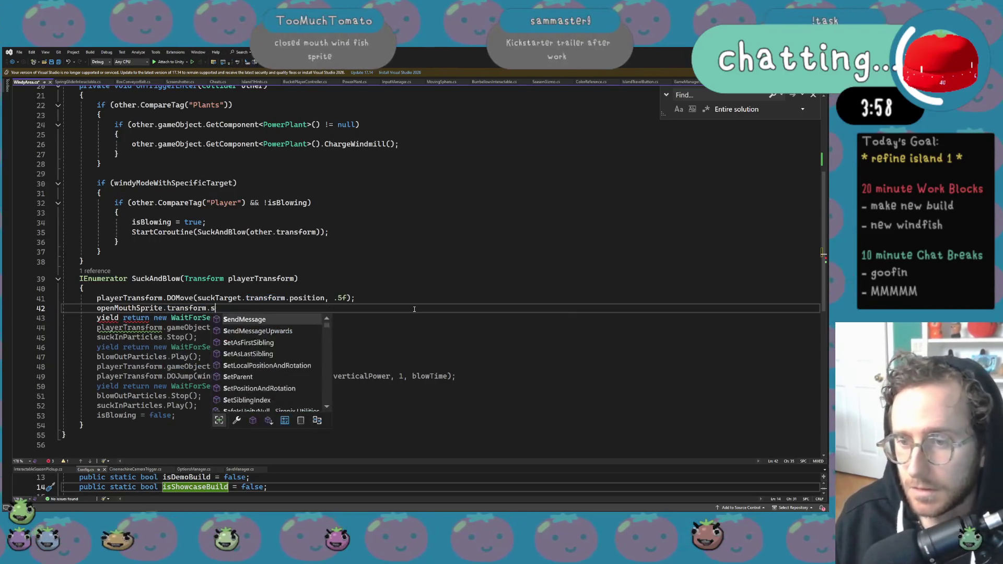
text(ap)
key(Down)
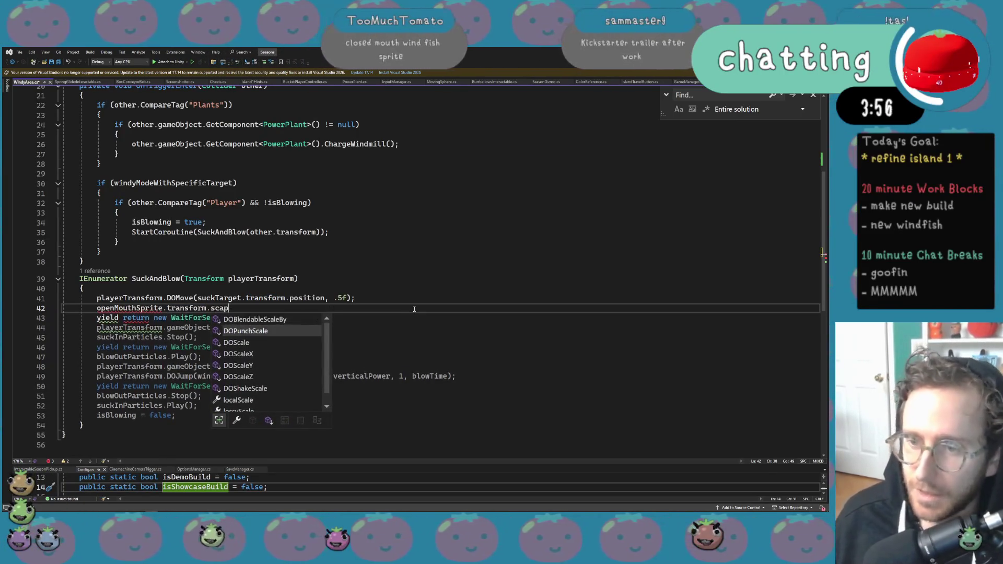
key(Tab)
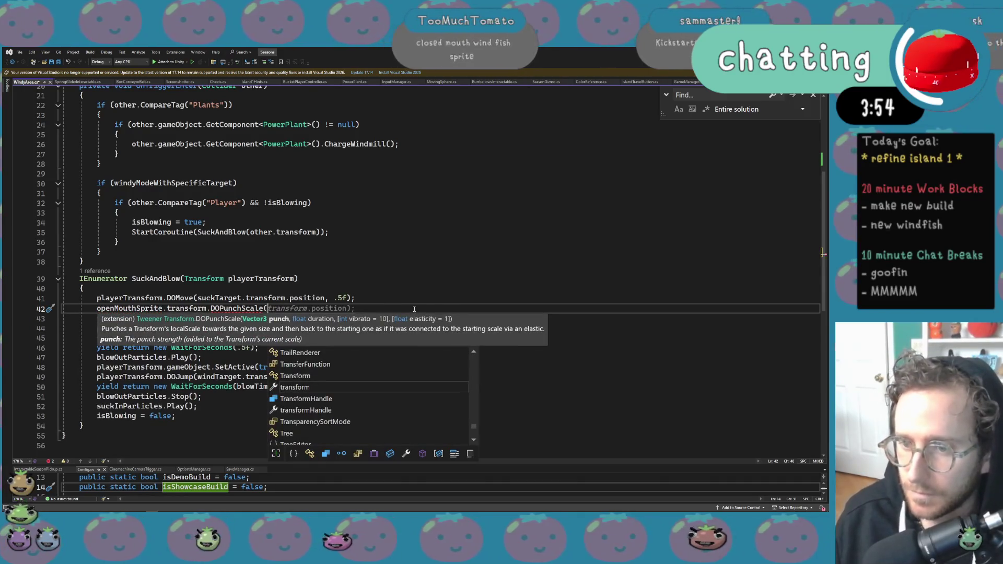
Give DOPunchScale the arguments (Vector3.one * .1f, .5f, 10, 1);.
text(/)
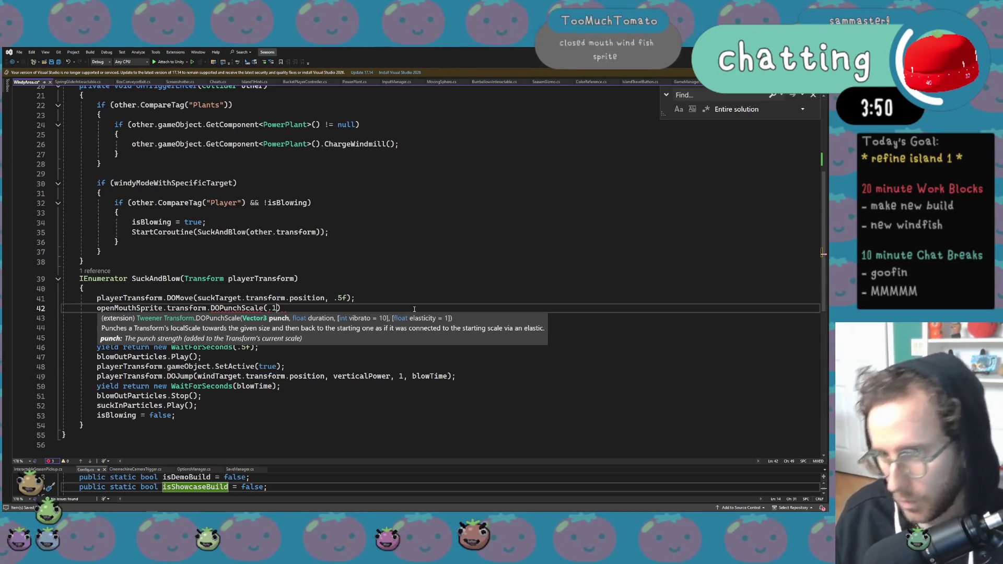
text(Vector3.pone)
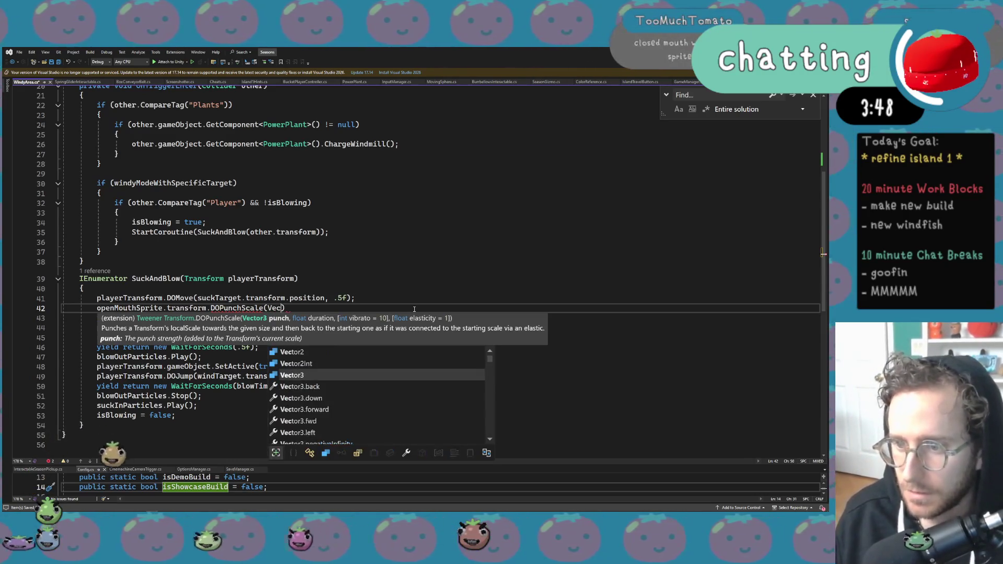
key(BackSpace)
key(BackSpace)
key(BackSpace)
text(one *.1f)
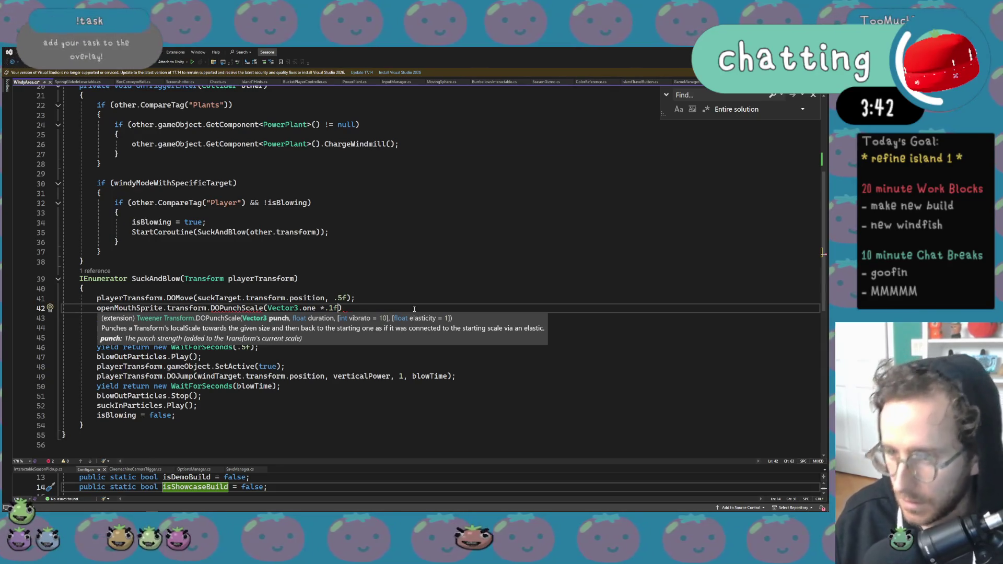
text(, .5f)
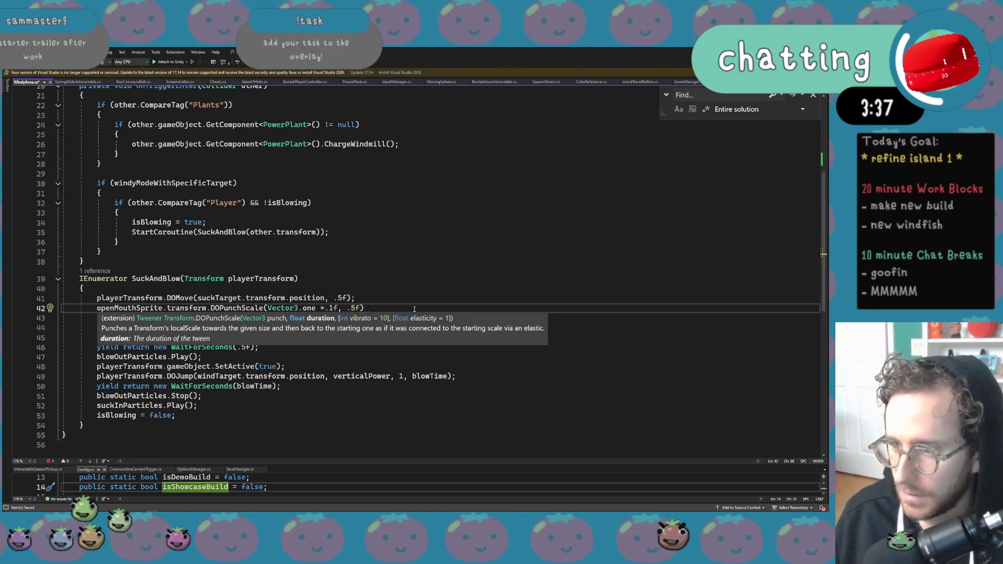
text(10, 1))
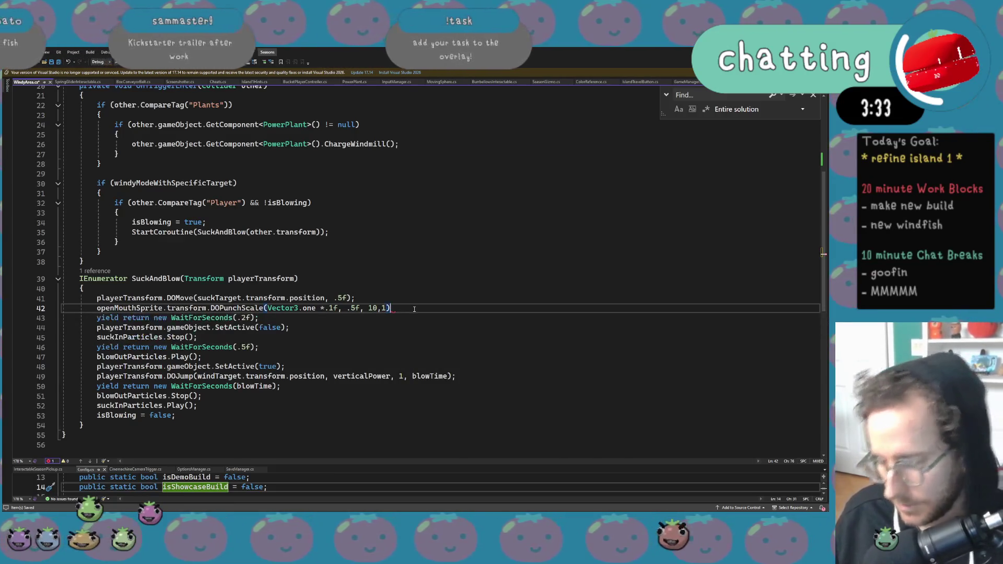
text(;)
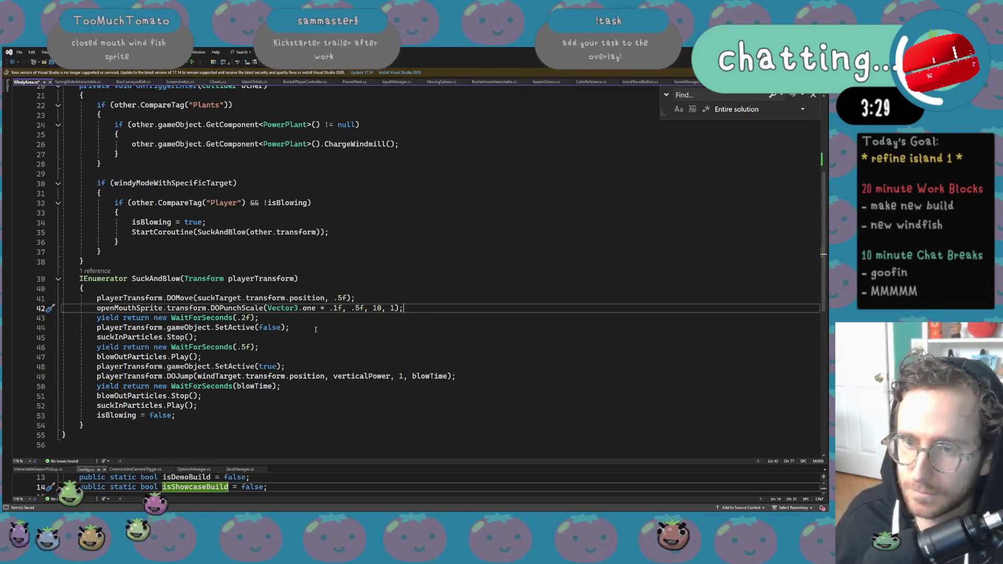
mouse_move(336, 308)
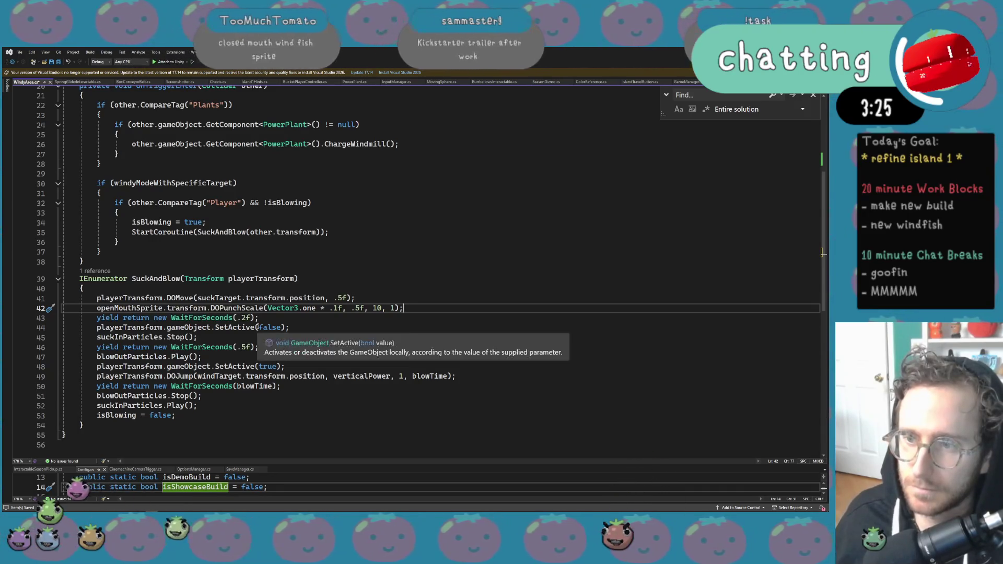
click(321, 290)
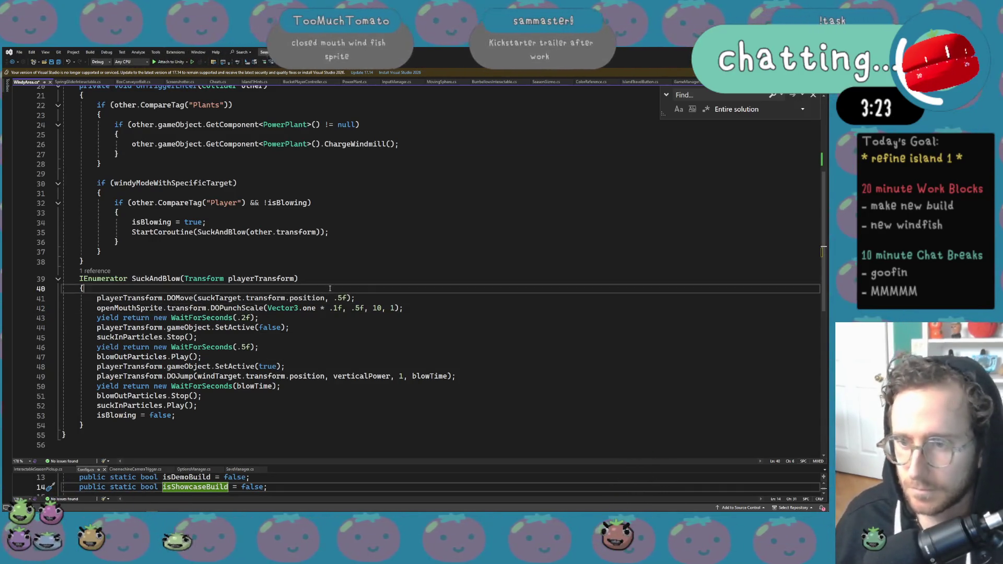
Declare a local suckInTime float and use it for the DOMove, DOPunchScale and suck-wait durations.
key(Return)
key(Return)
key(Up)
text(float )
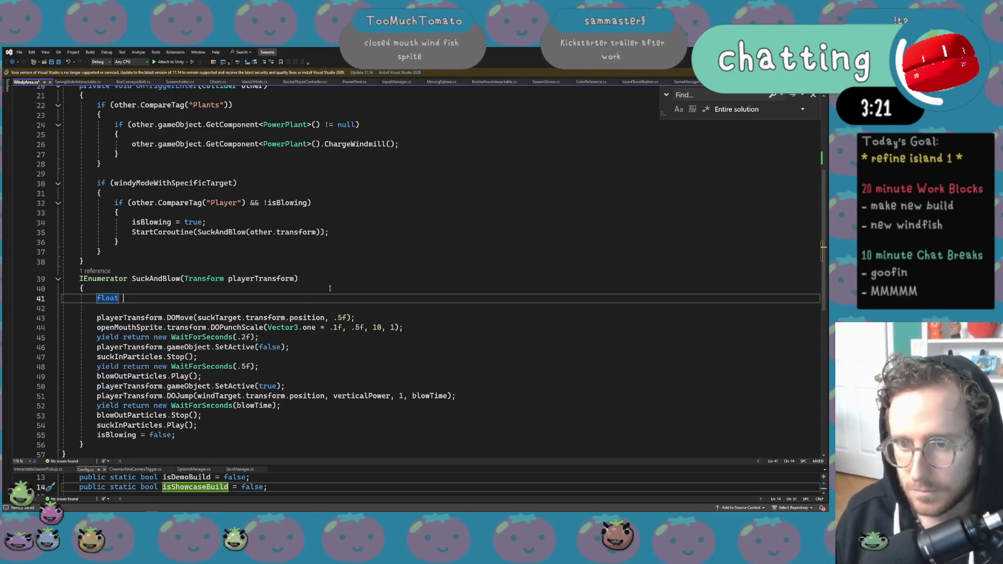
text(suckInTime)
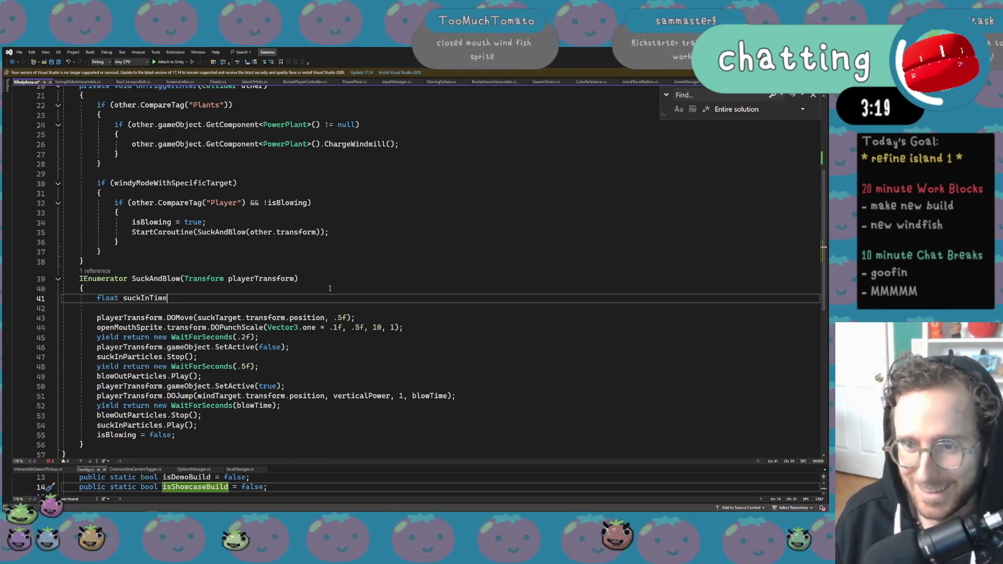
text( = )
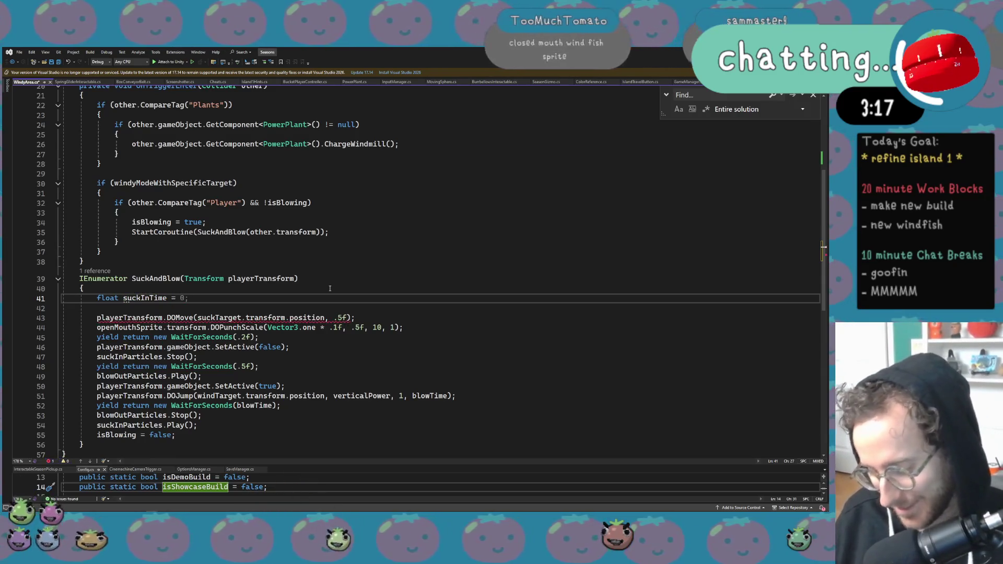
text(.5)
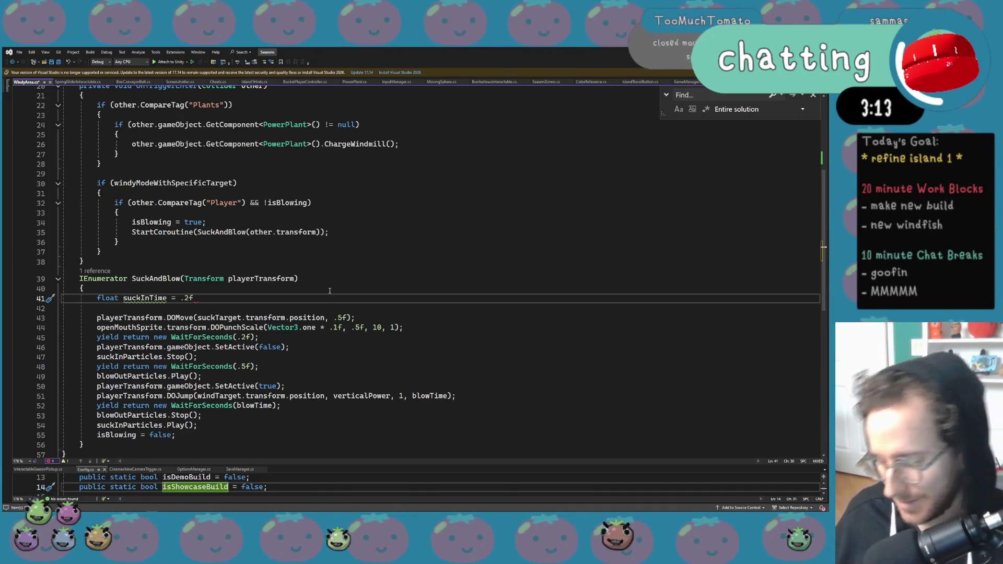
text(;)
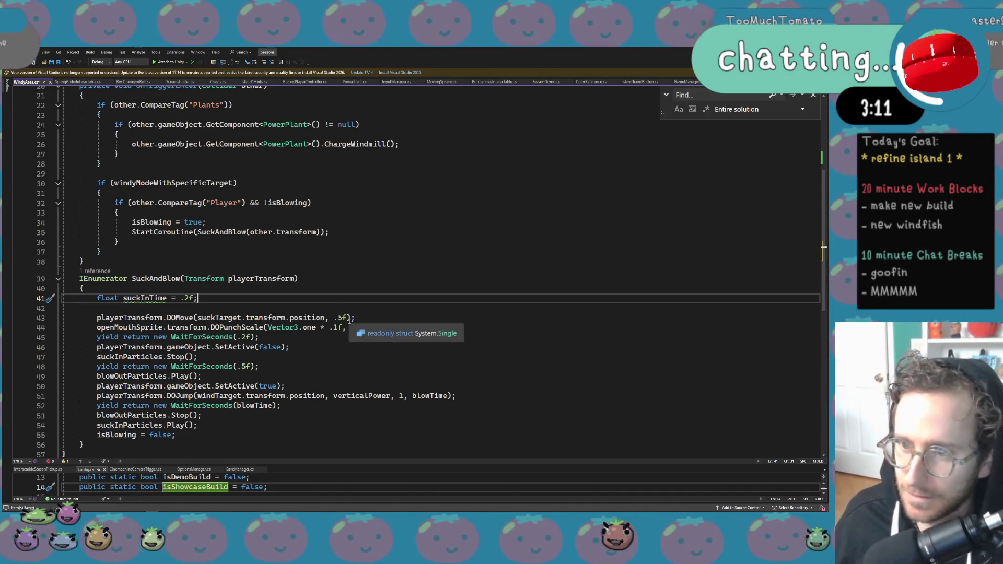
double_click(342, 318)
text(suck)
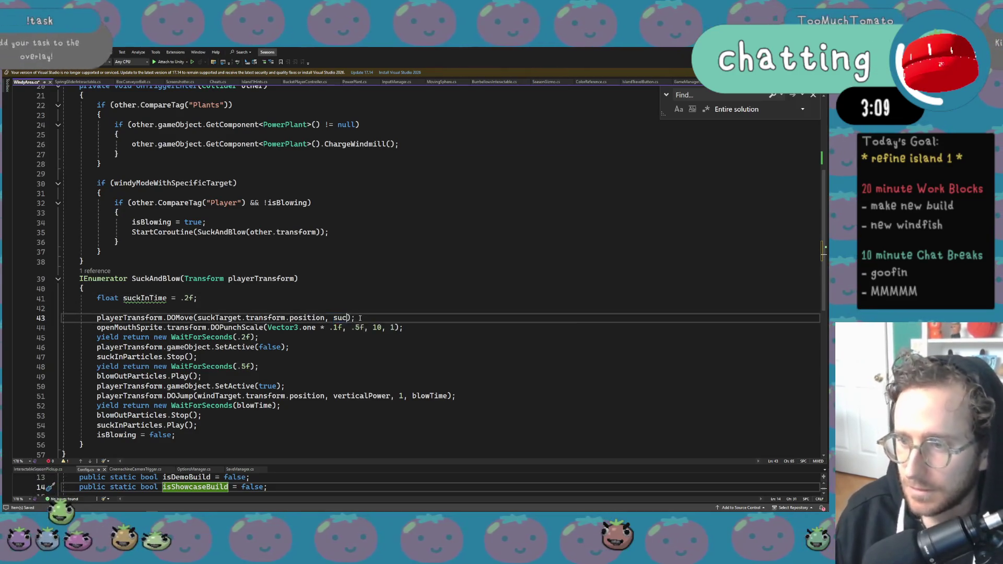
key(Tab)
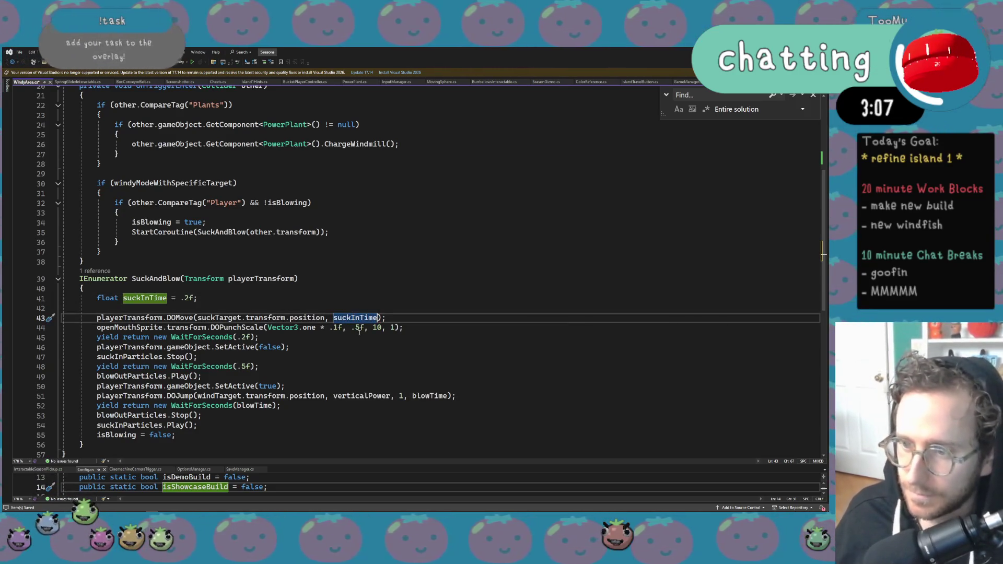
double_click(357, 327)
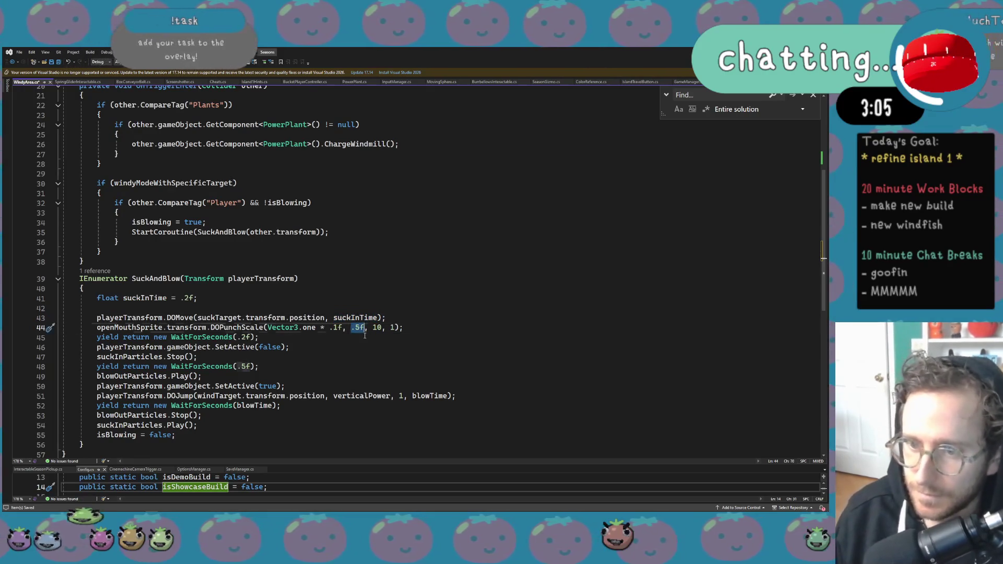
text(suckin)
key(Tab)
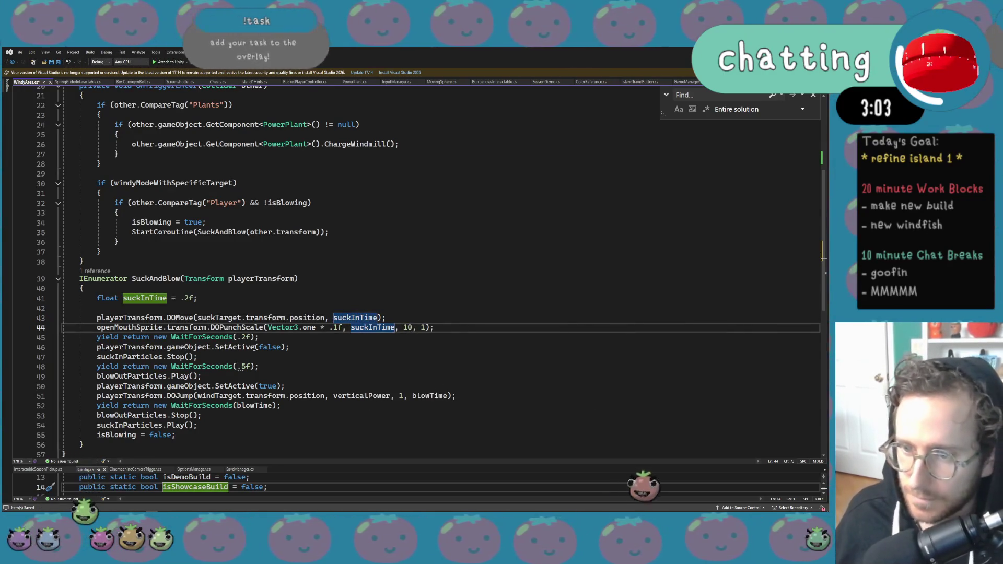
double_click(242, 337)
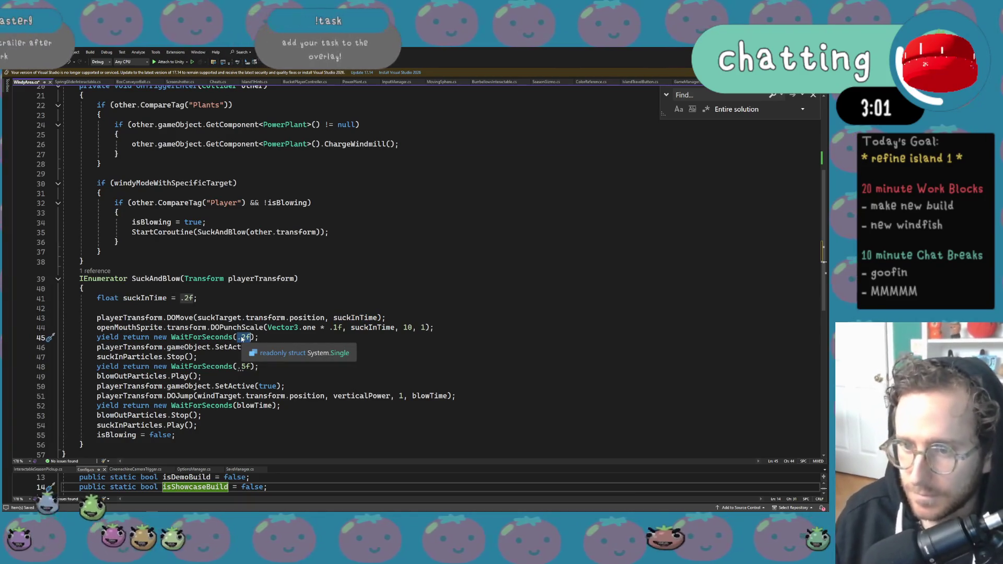
text(suckintime)
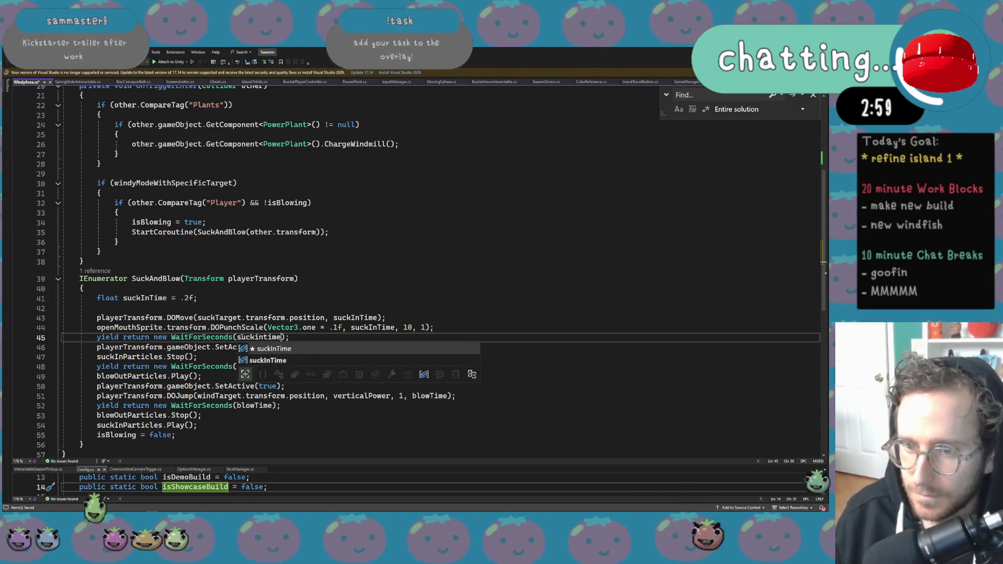
key(Tab)
Add a holdTime = .5f declaration and use it for the hold WaitForSeconds.
key(Up)
key(Up)
key(Up)
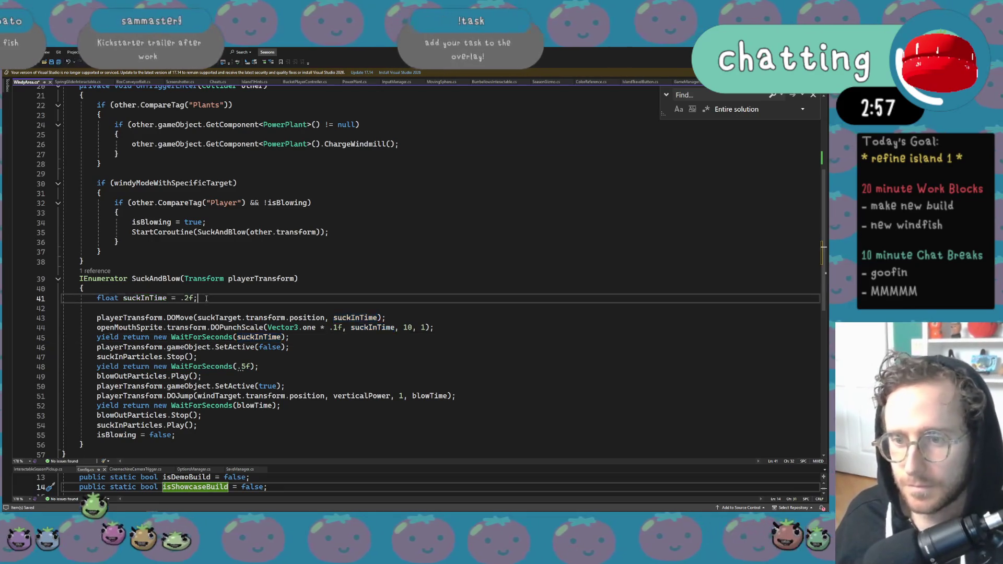
key(ctrl+d)
double_click(152, 308)
text(holdTime)
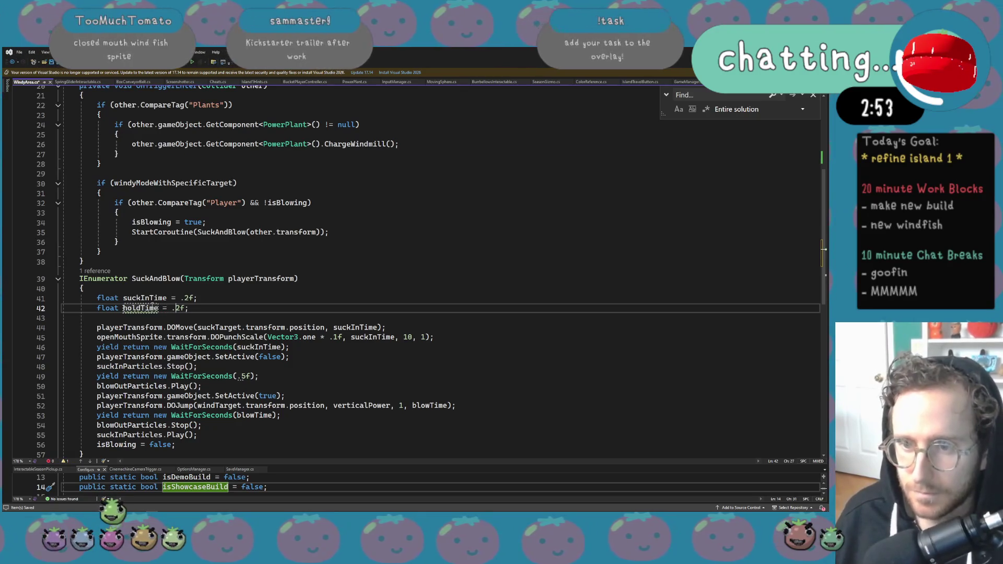
key(BackSpace)
text(5)
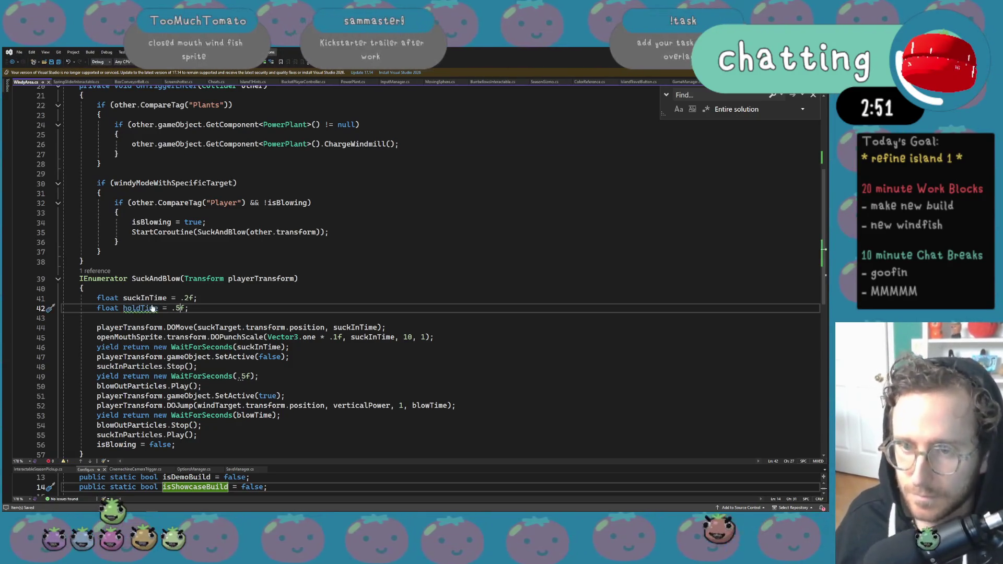
click(192, 312)
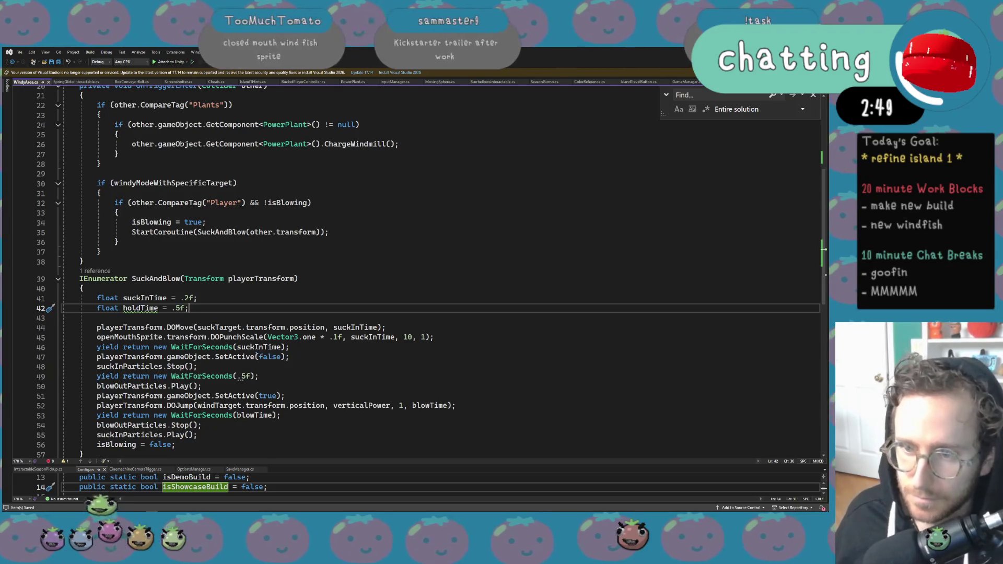
double_click(244, 376)
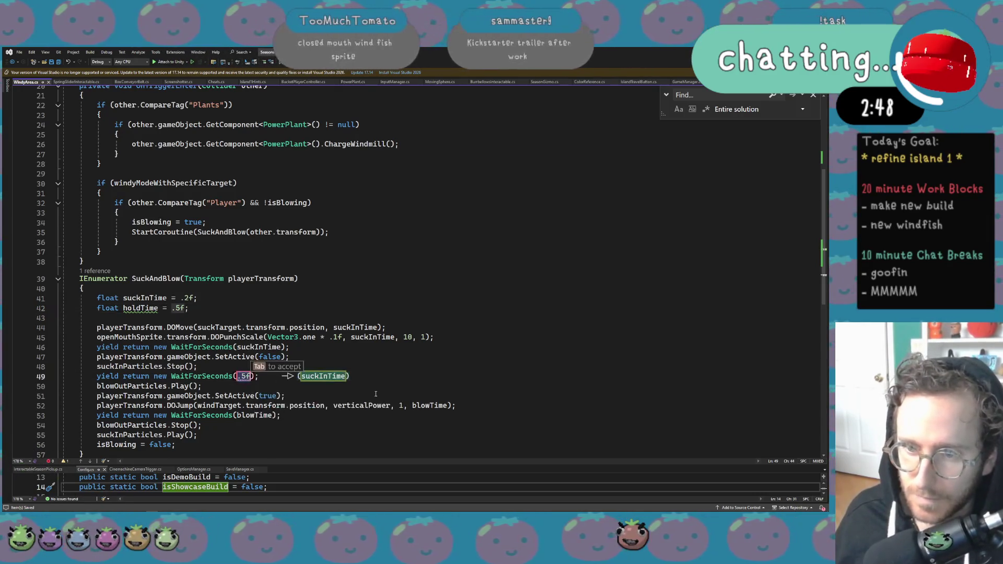
text(holdTim)
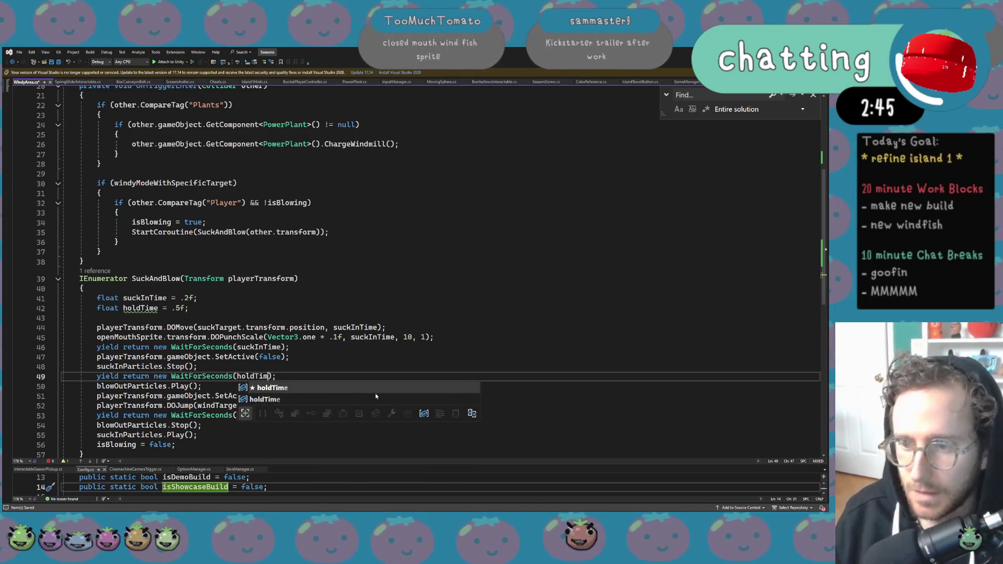
key(Tab)
Review the player reactivation and blowTime wait lines later in the coroutine.
scroll(375, 393, down, 3)
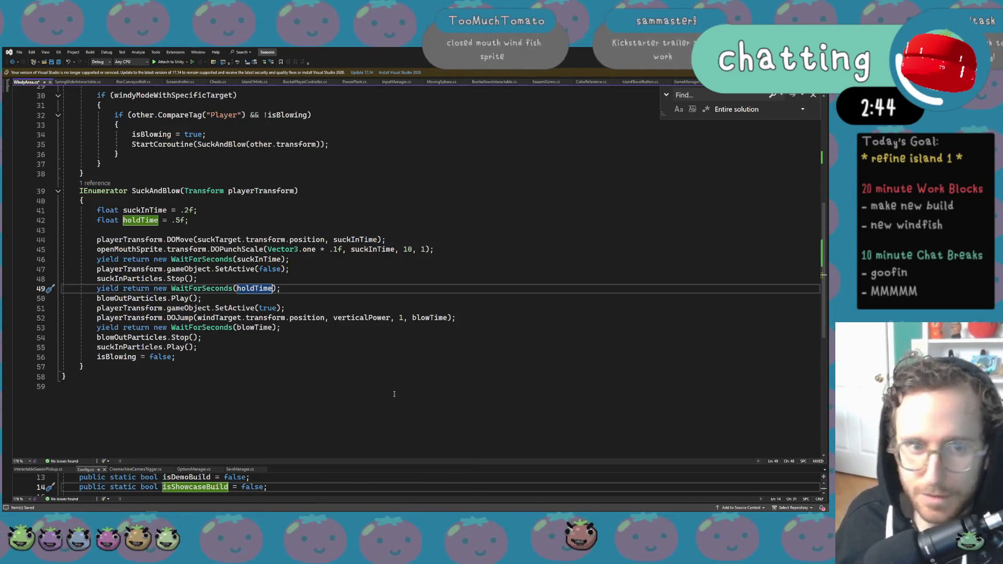
scroll(397, 397, down, 3)
ctrl+scroll(353, 346, up, 5)
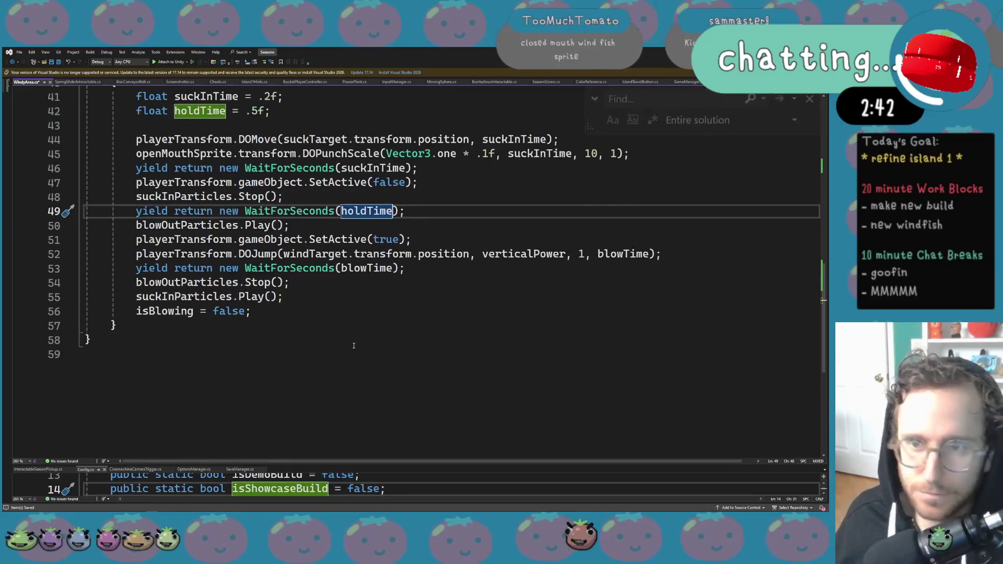
scroll(353, 345, up, 2)
scroll(363, 336, right, 1)
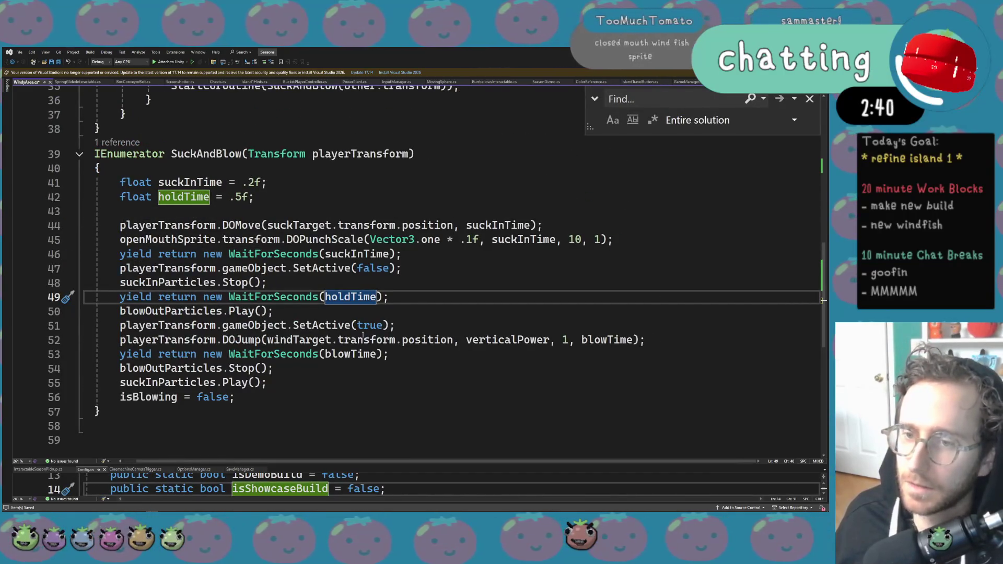
click(207, 311)
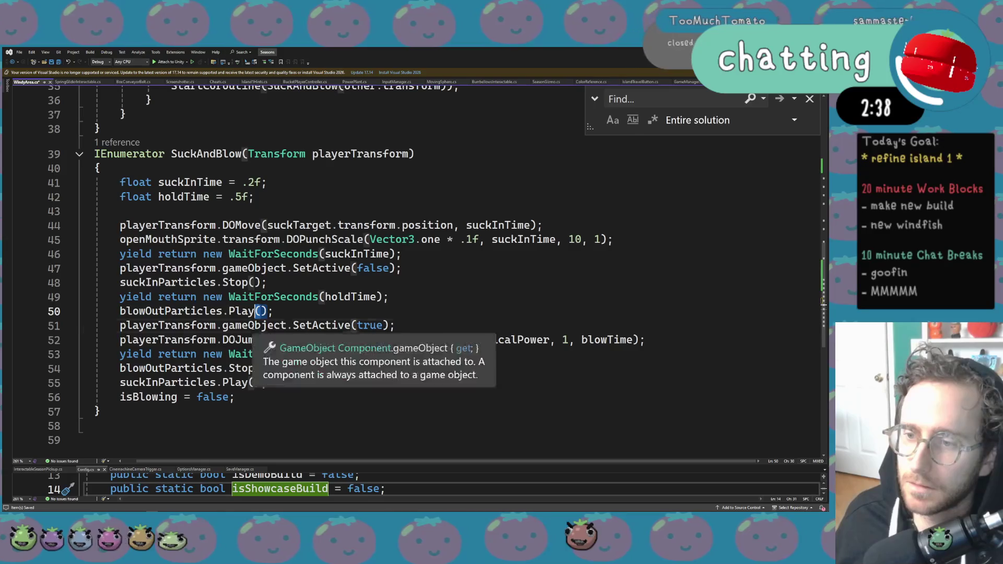
double_click(254, 325)
double_click(363, 325)
double_click(597, 343)
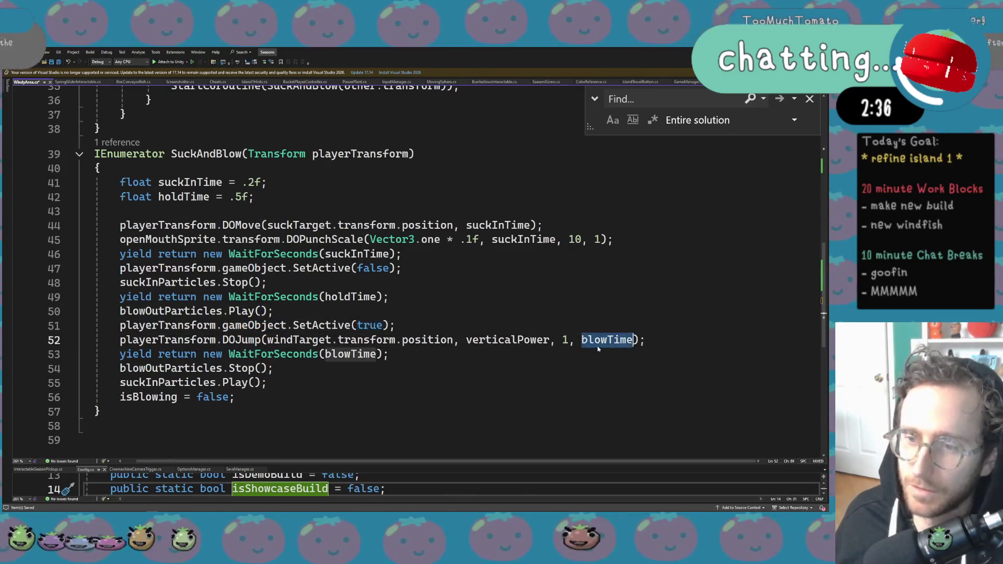
double_click(365, 355)
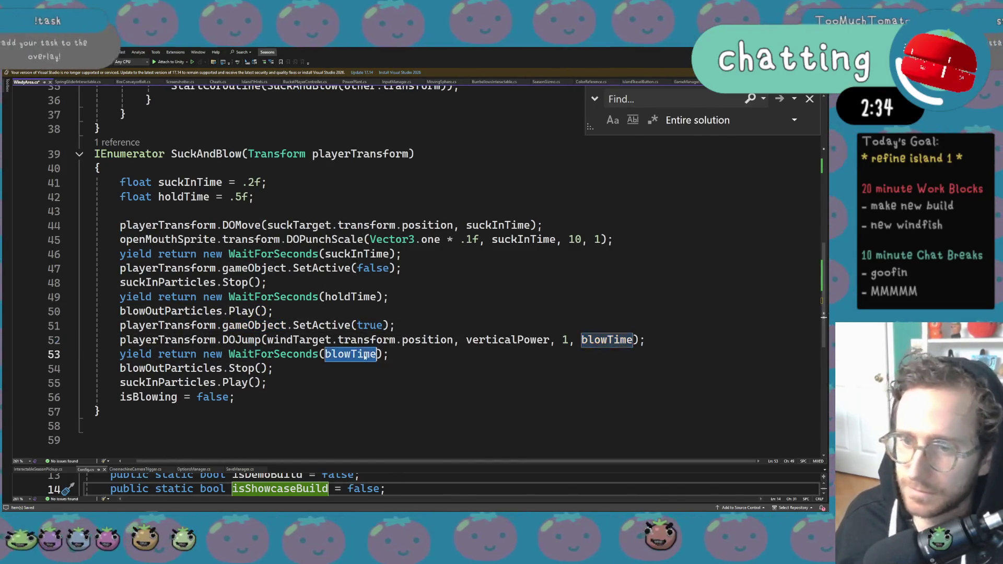
scroll(322, 403, up, 4)
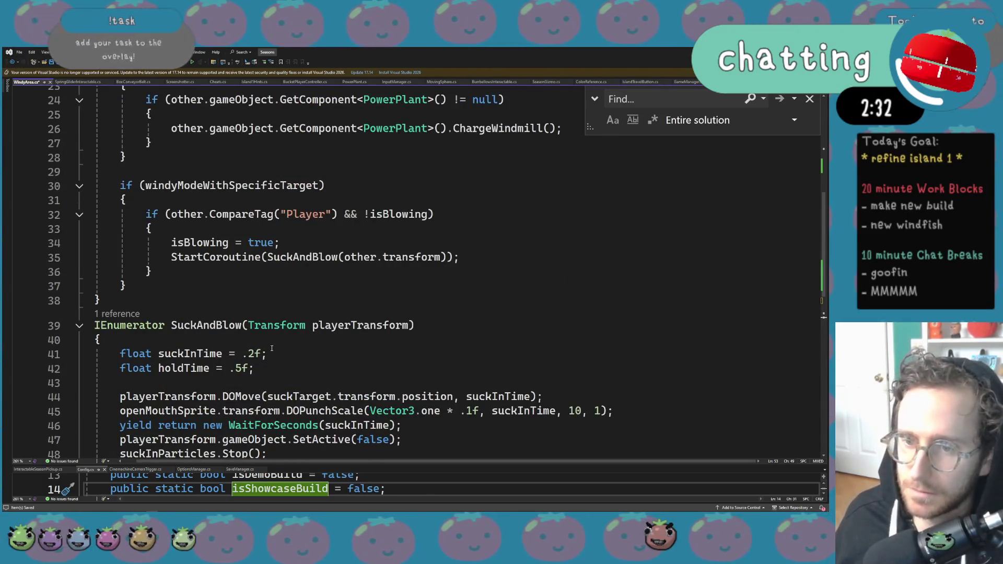
scroll(274, 349, down, 2)
scroll(386, 392, down, 1)
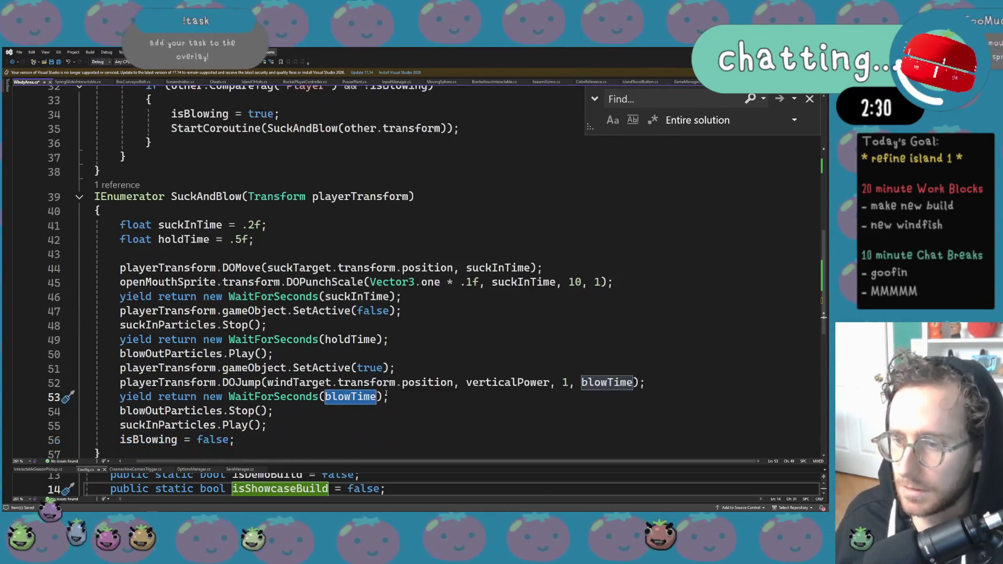
Insert a blank line after the suckInTime wait.
triple_click(251, 282)
key(ctrl+c)
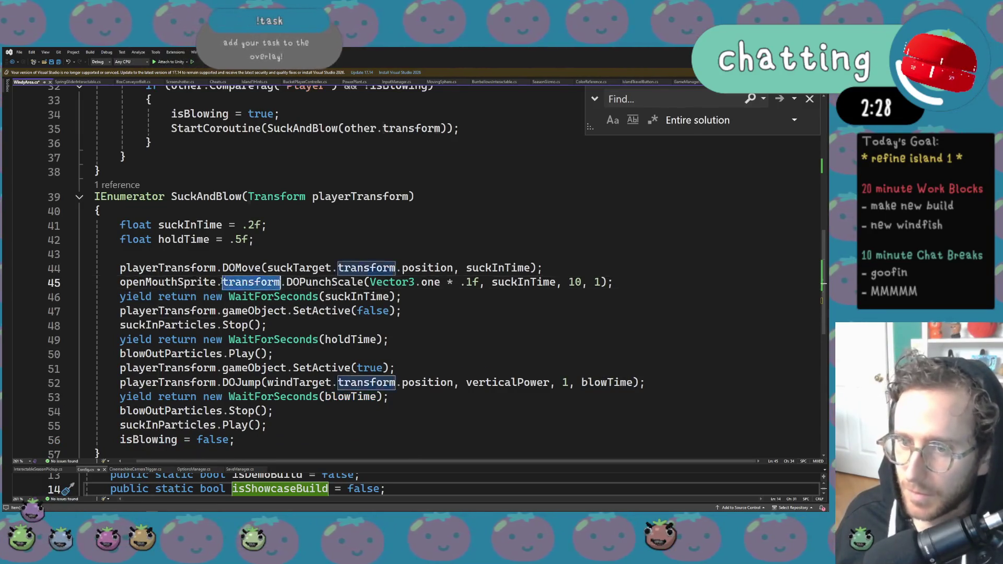
click(471, 297)
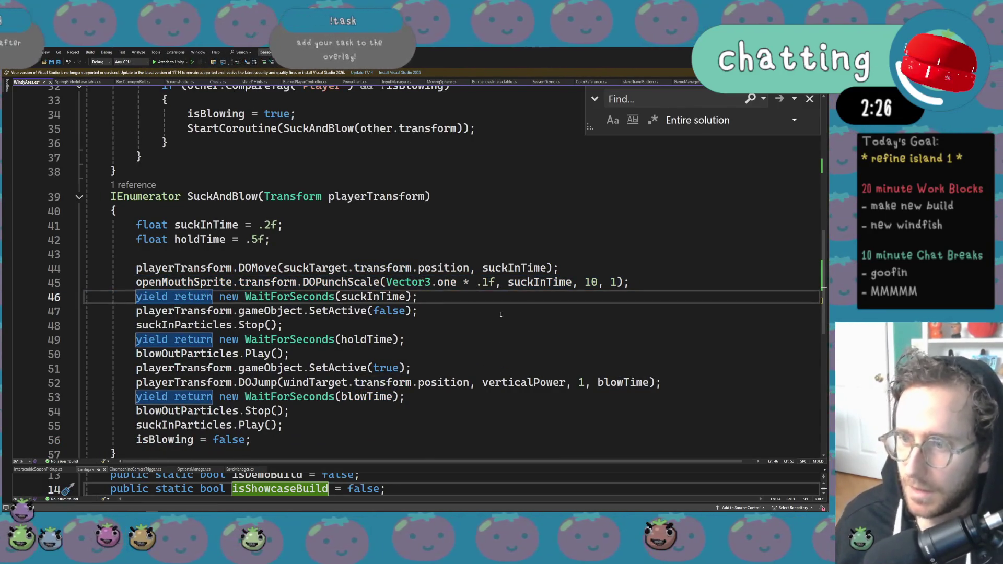
key(Return)
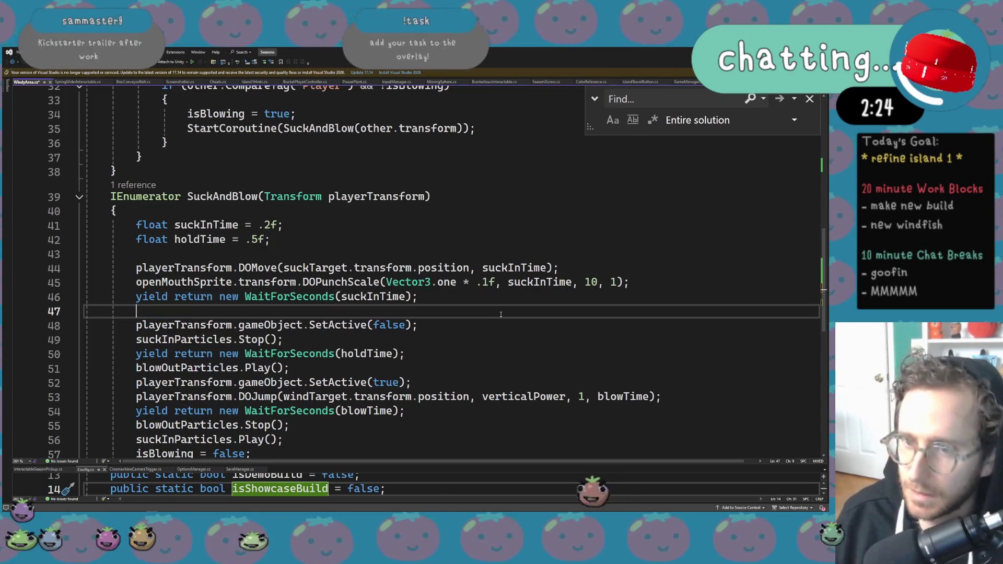
Add openMouthSprite.SetActive(false); after the suck-in wait.
text(openMouthSprite.)
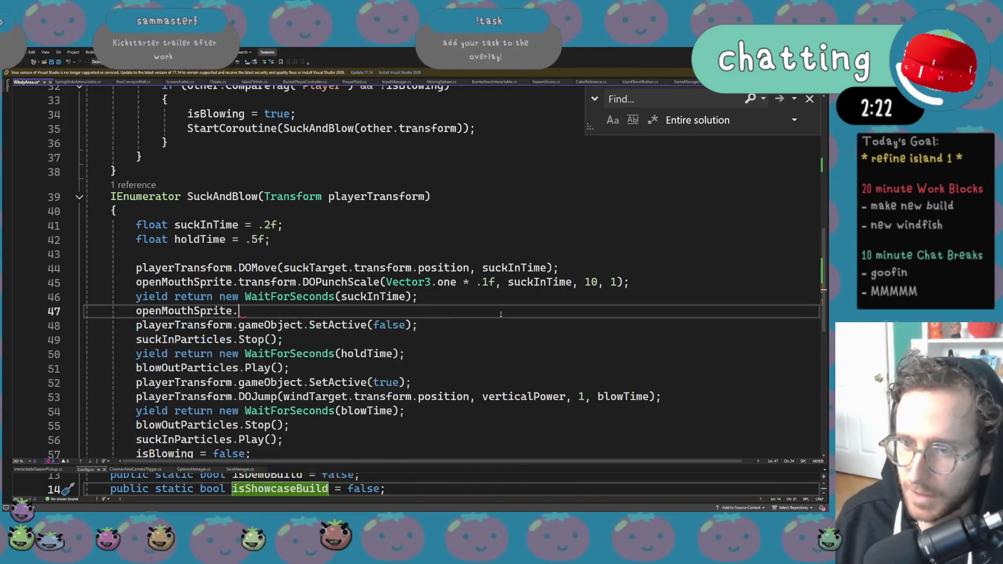
text(set)
key(Tab)
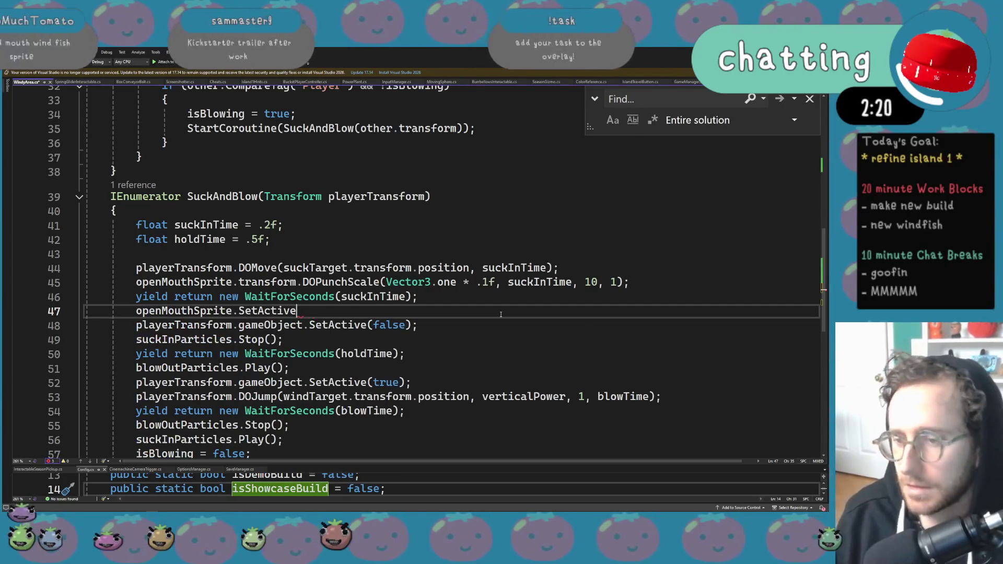
text((false)
key(Tab)
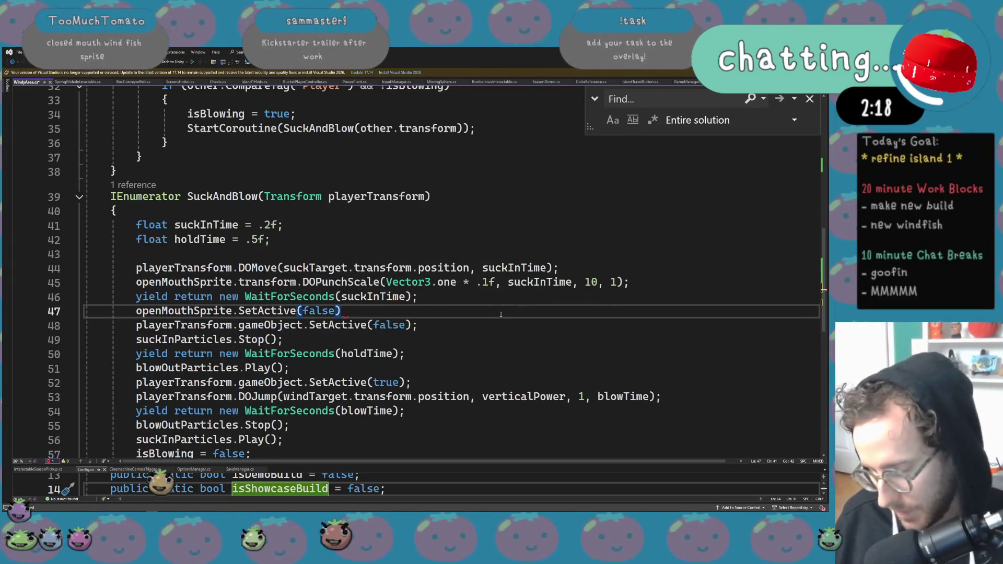
text(;)
Duplicate that line as closedMouthSprite.SetActive(true);.
key(ctrl+d)
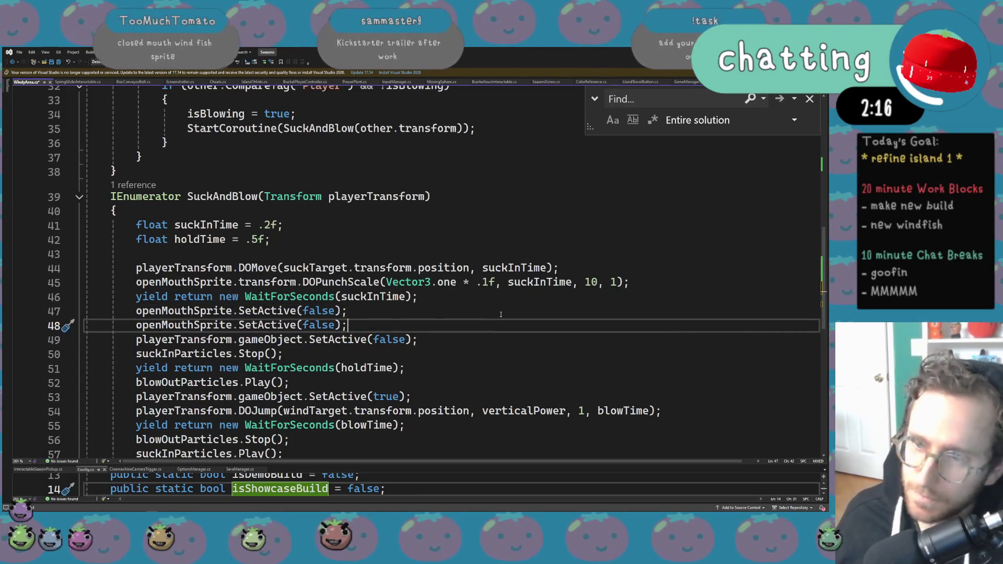
double_click(197, 325)
text(close)
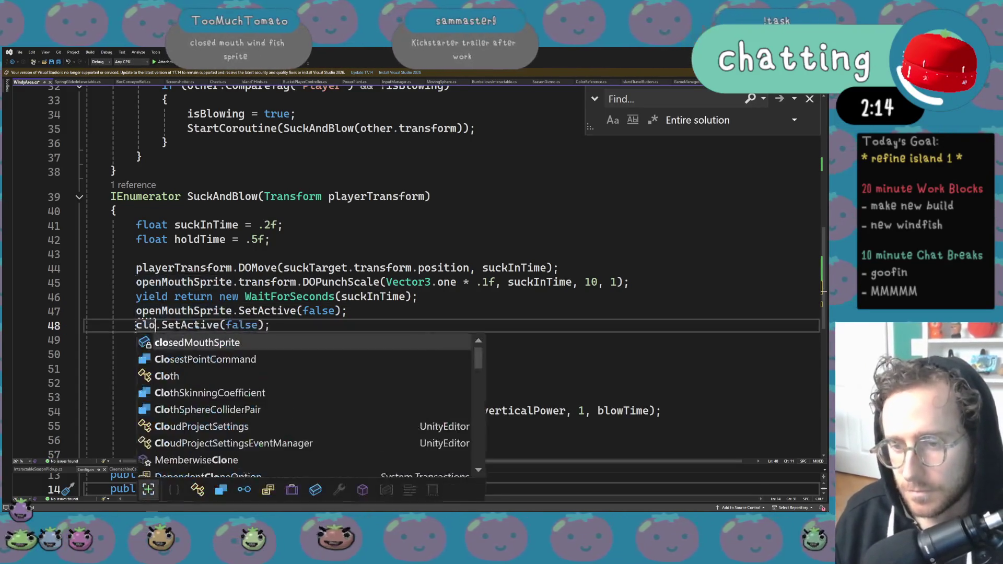
key(Tab)
double_click(323, 325)
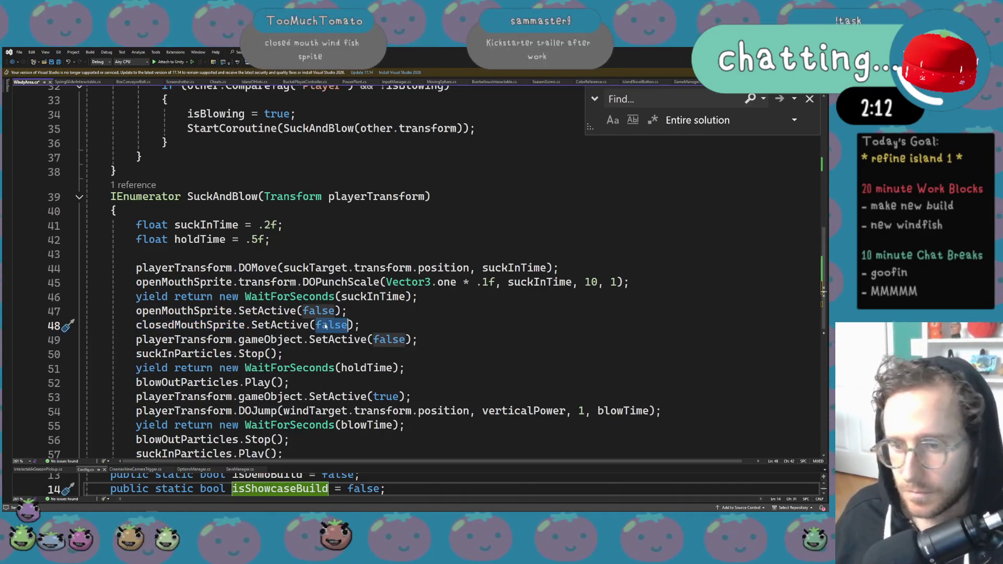
text(true)
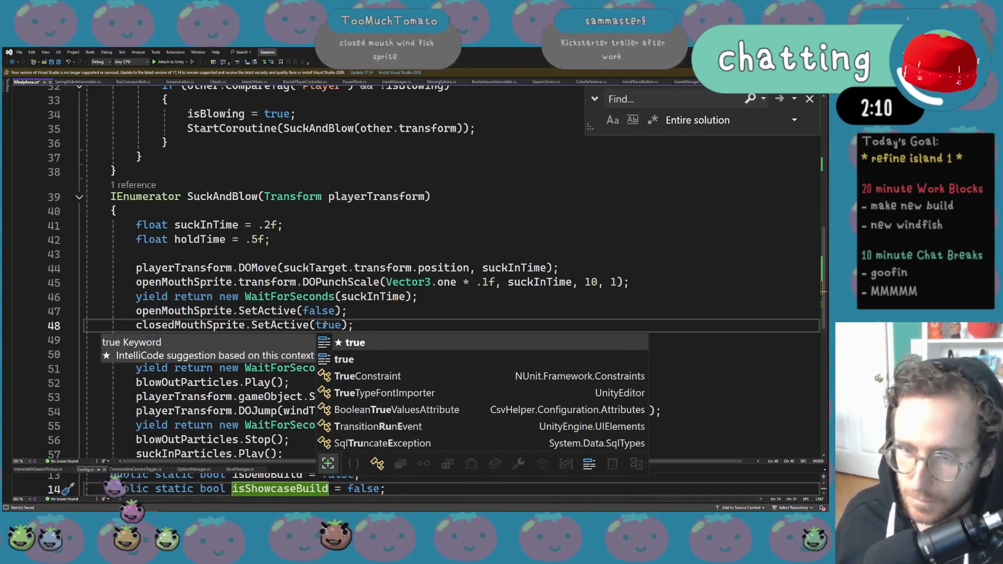
click(183, 382)
Check the suckInParticles Stop call and select the DOPunchScale line.
click(181, 354)
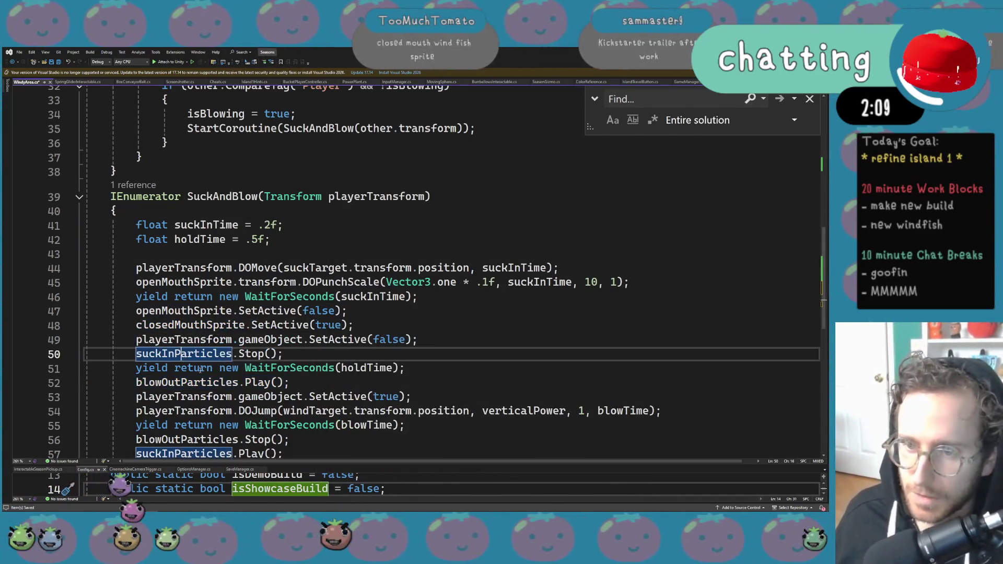
click(253, 354)
double_click(254, 354)
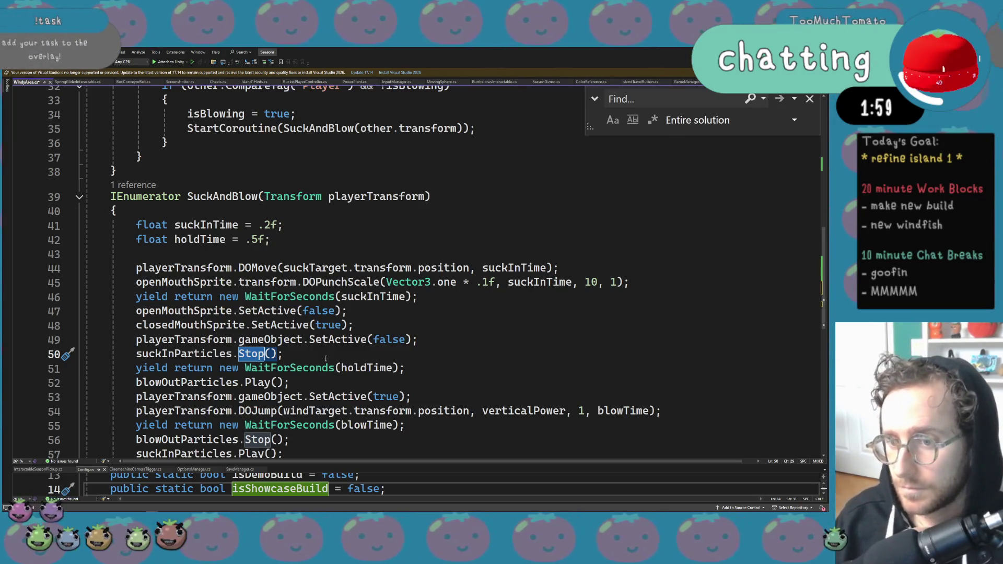
triple_click(338, 283)
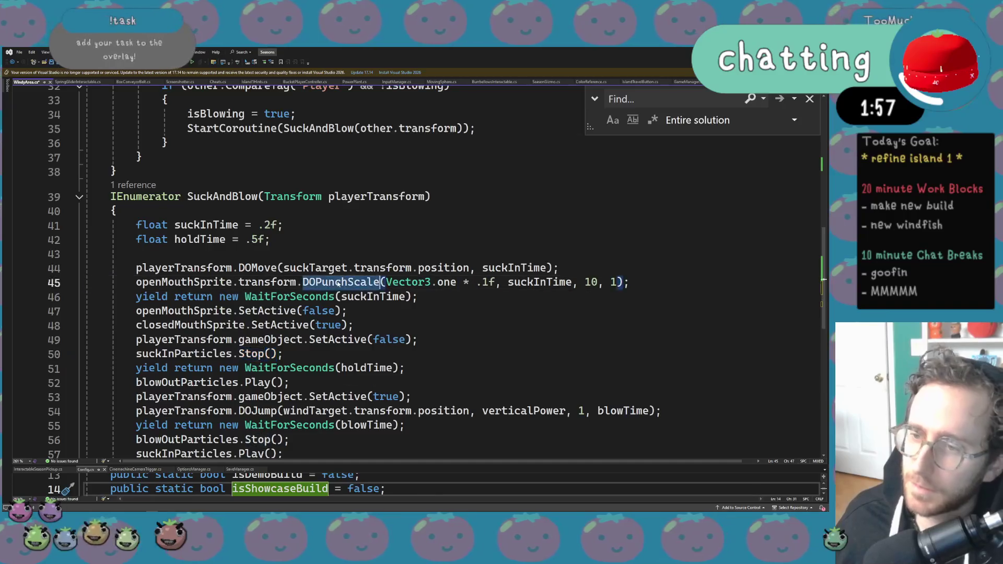
mouse_move(338, 282)
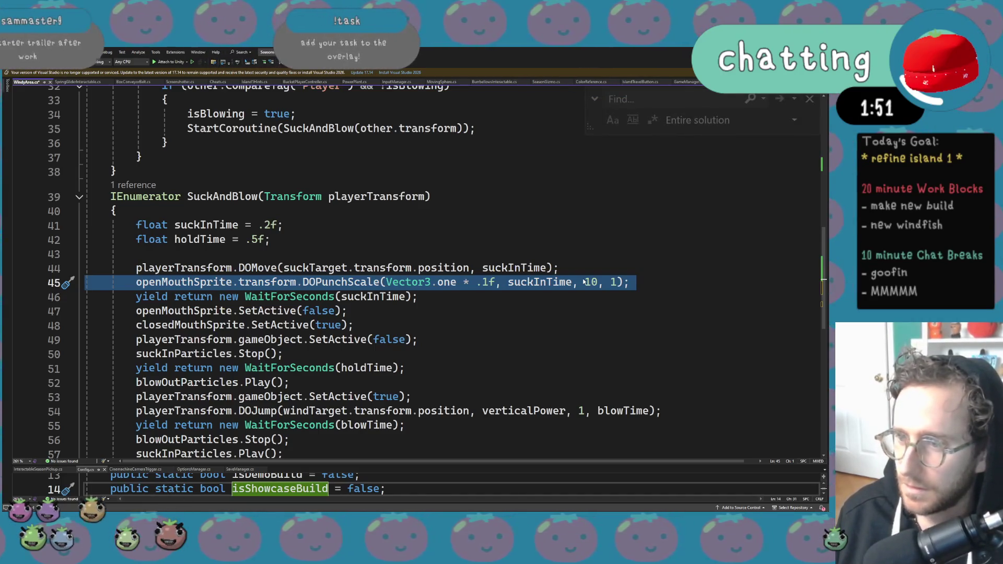
Move the DOPunchScale line below closedMouthSprite.SetActive(true) and remove the leftover blank line.
key(BackSpace)
key(BackSpace)
key(BackSpace)
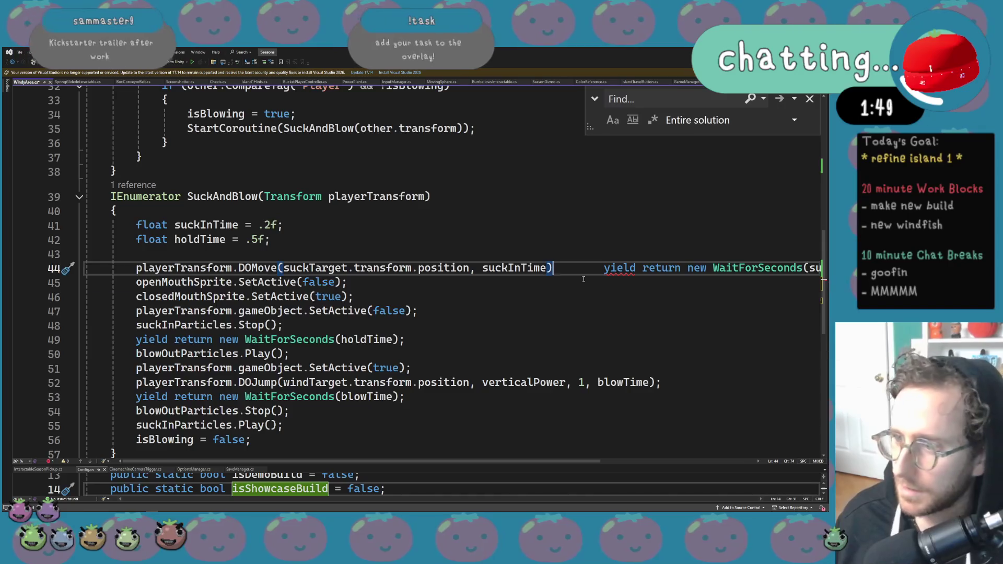
key(ctrl+z)
key(ctrl+z)
key(ctrl+z)
key(BackSpace)
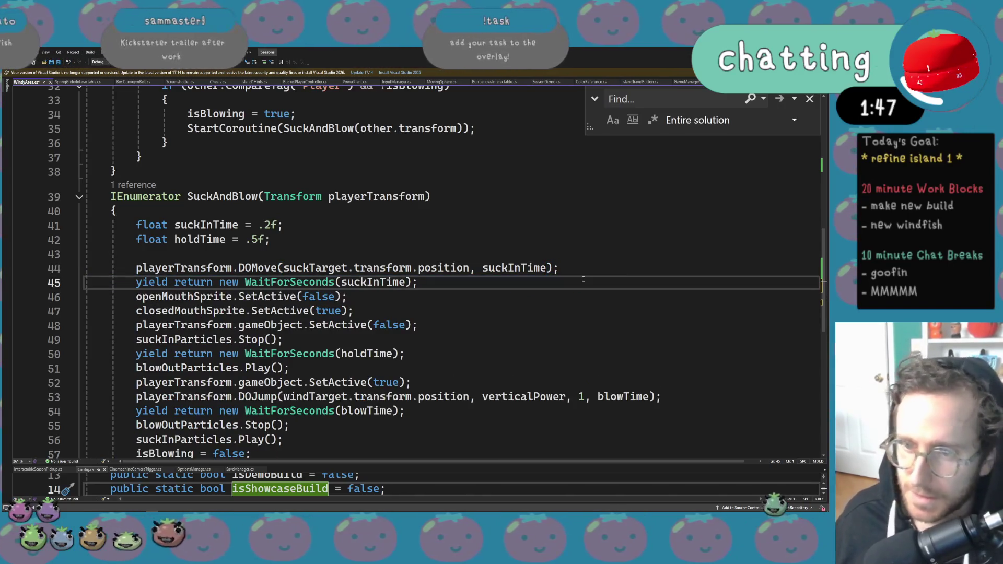
click(434, 306)
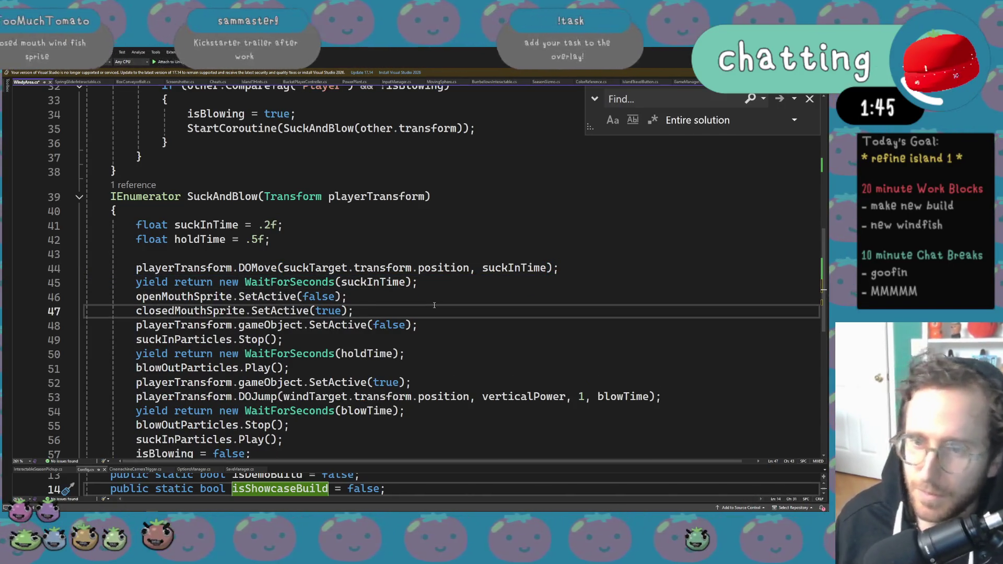
key(Return)
key(ctrl+v)
double_click(543, 325)
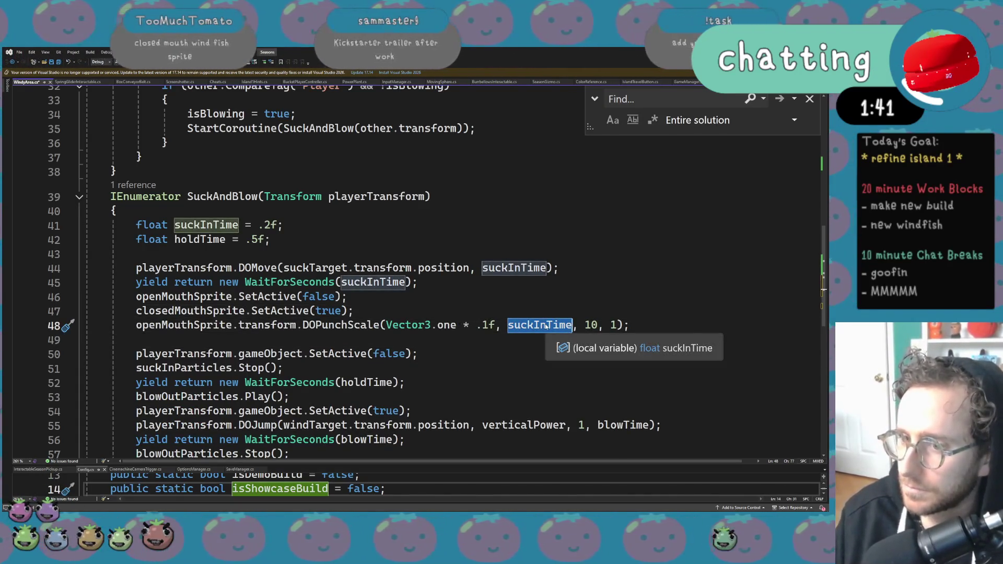
key(Down)
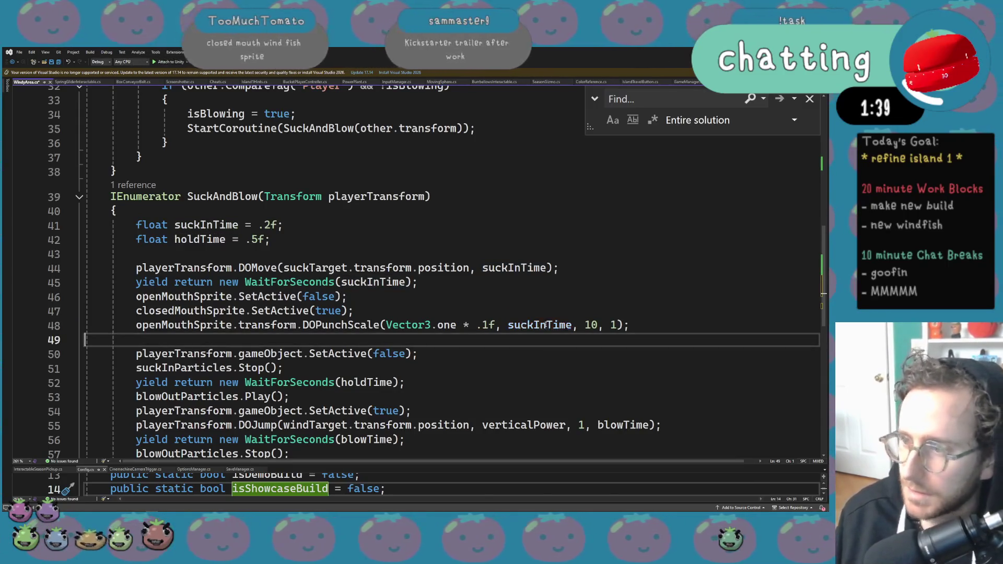
key(BackSpace)
key(BackSpace)
Change the punch-scale target from openMouthSprite to closedMouthSprite.
double_click(187, 325)
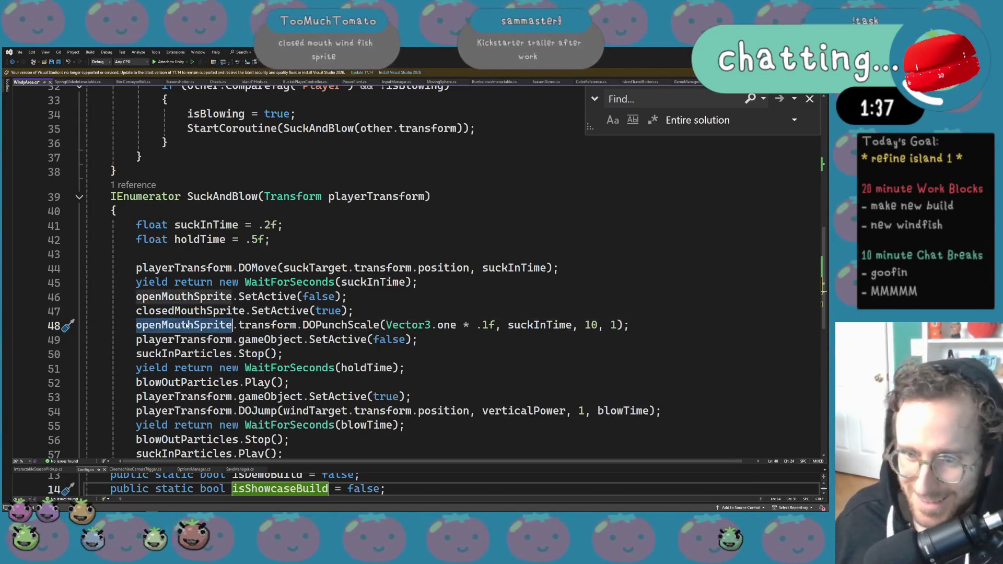
text(close)
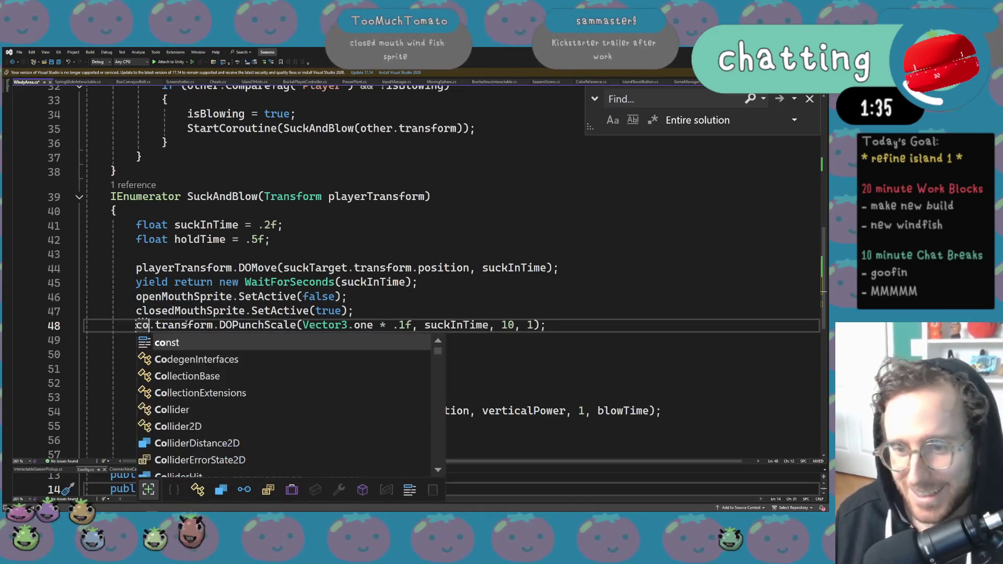
key(Tab)
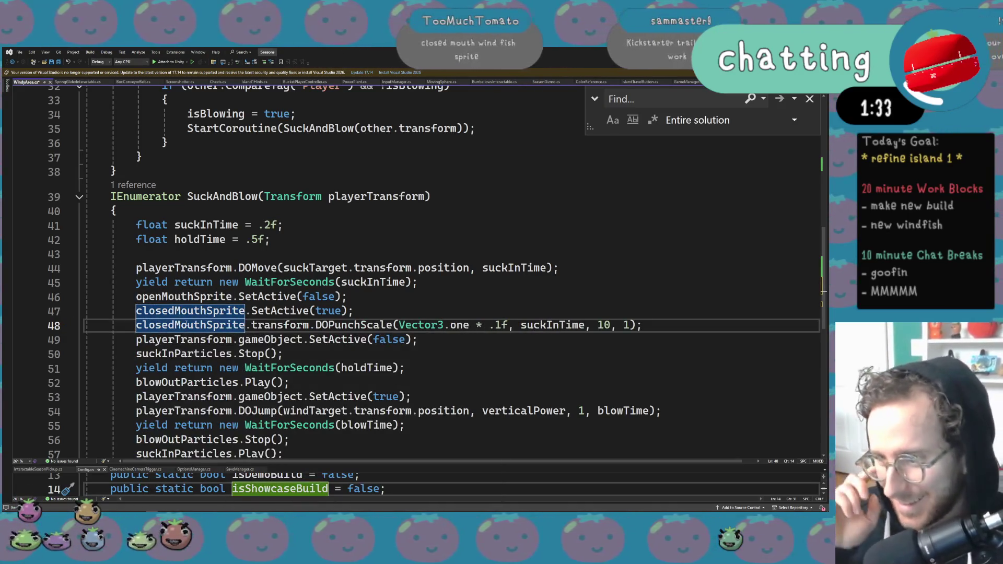
click(207, 382)
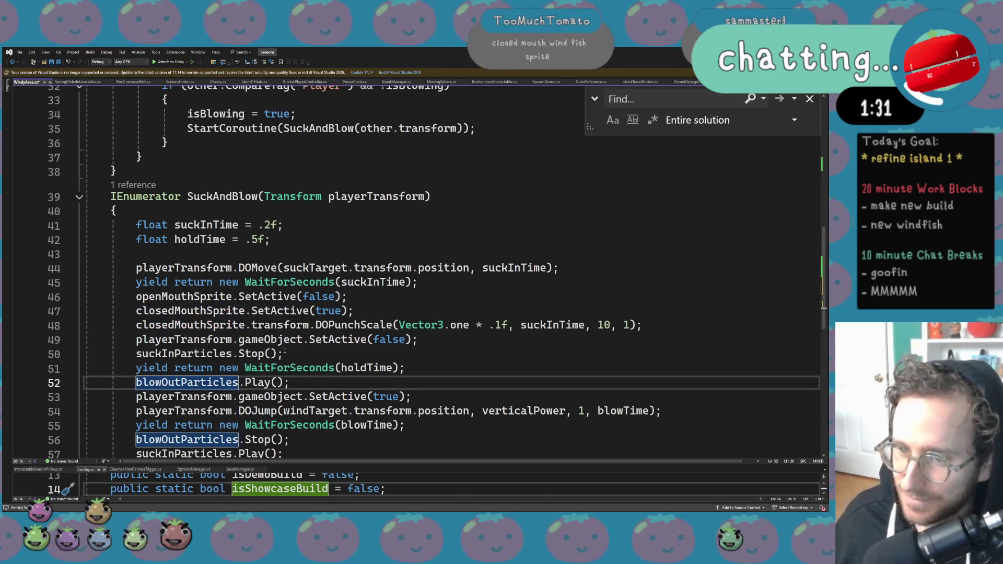
scroll(308, 354, down, 1)
Duplicate the two sprite SetActive lines onto new lines after the holdTime wait.
mouse_move(353, 268)
mouse_down()
mouse_move(89, 254)
mouse_move(136, 253)
mouse_up()
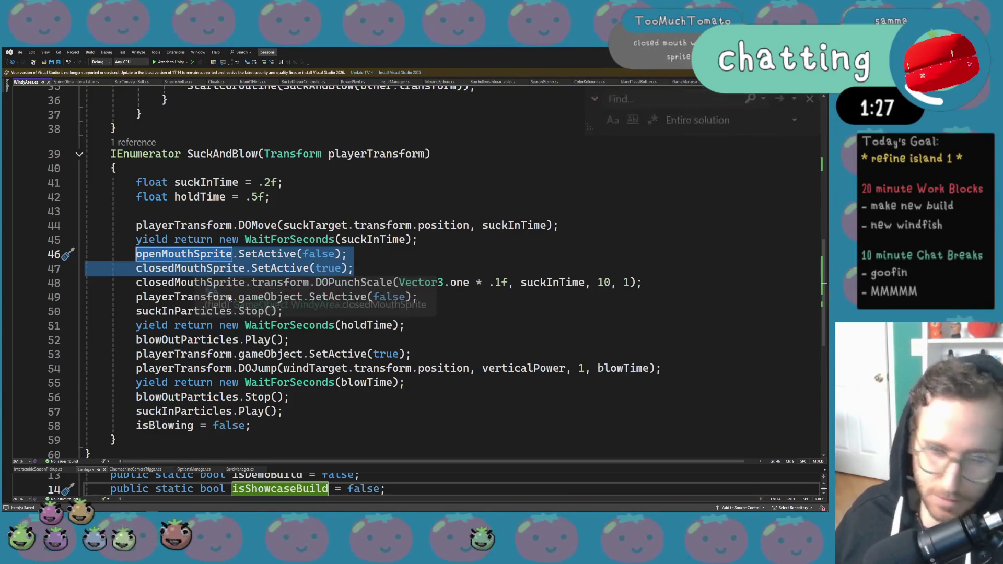
key(ctrl+c)
click(434, 326)
key(Return)
key(ctrl+v)
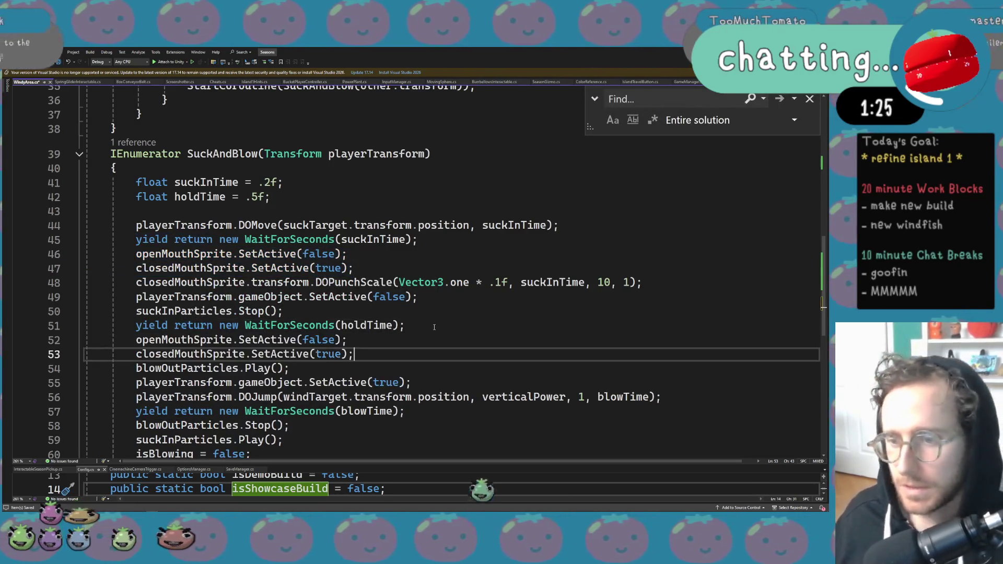
Flip the pasted lines to show openMouthSprite (true) and hide closedMouthSprite (false).
double_click(316, 339)
text(tr)
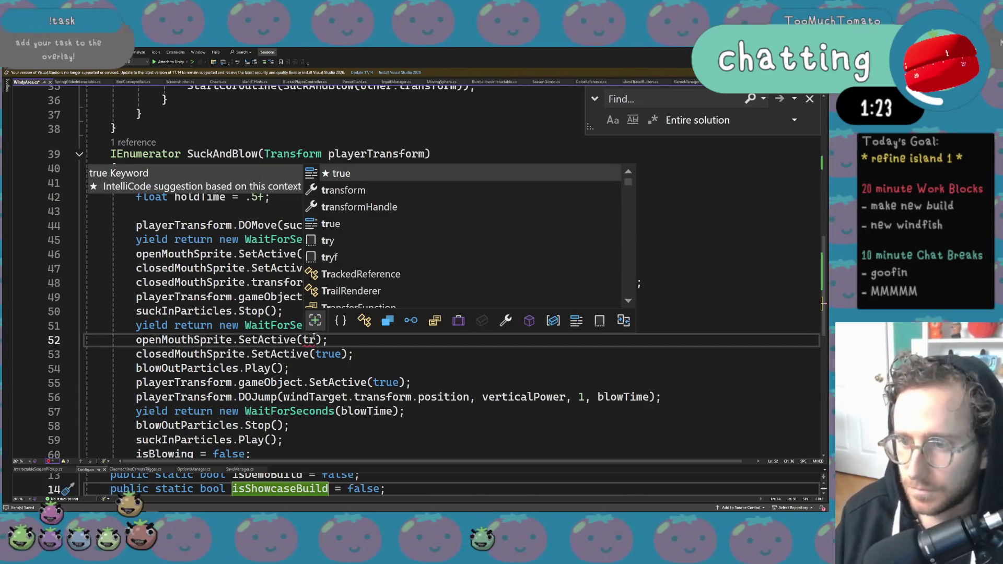
text(ue)
double_click(324, 355)
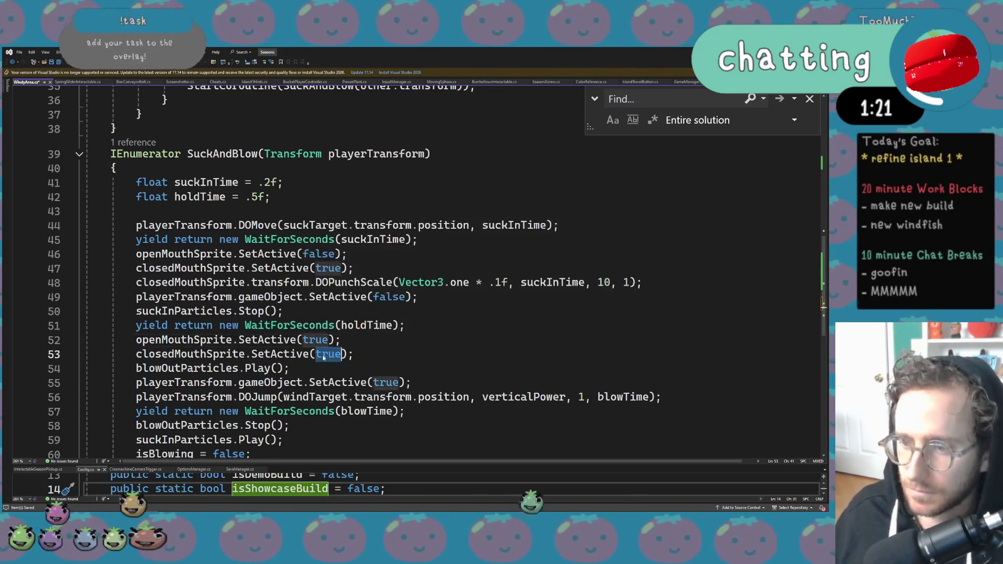
text(false)
click(305, 382)
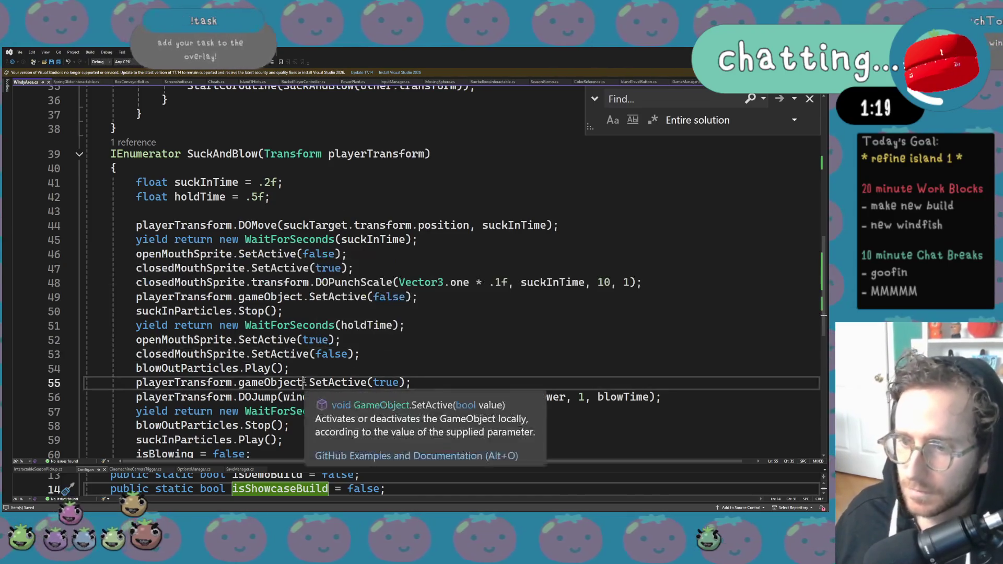
click(305, 354)
click(304, 339)
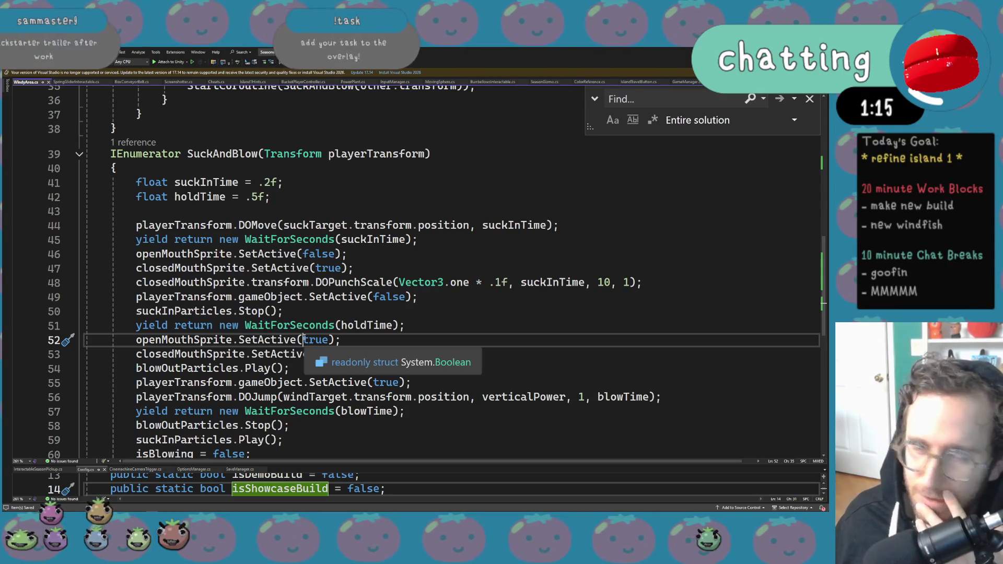
click(810, 99)
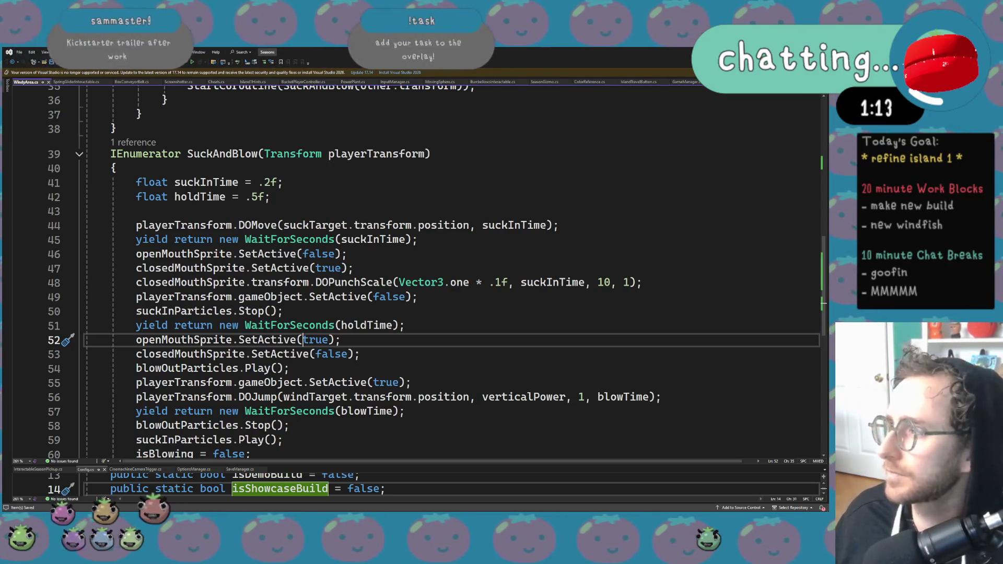
key(alt+Tab)
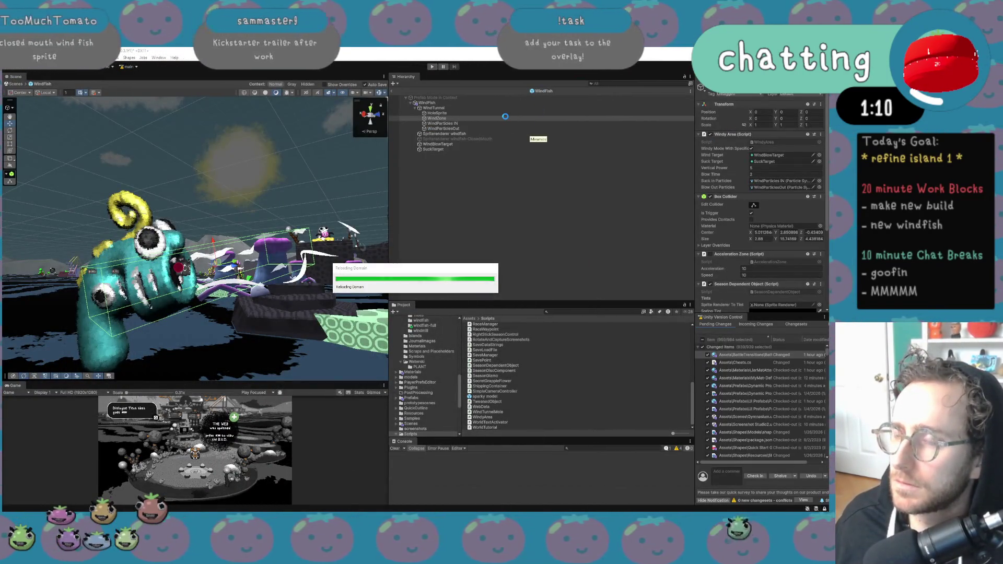
Return to the WindyArea script and scroll down to the SuckAndBlow coroutine.
key(alt+Tab)
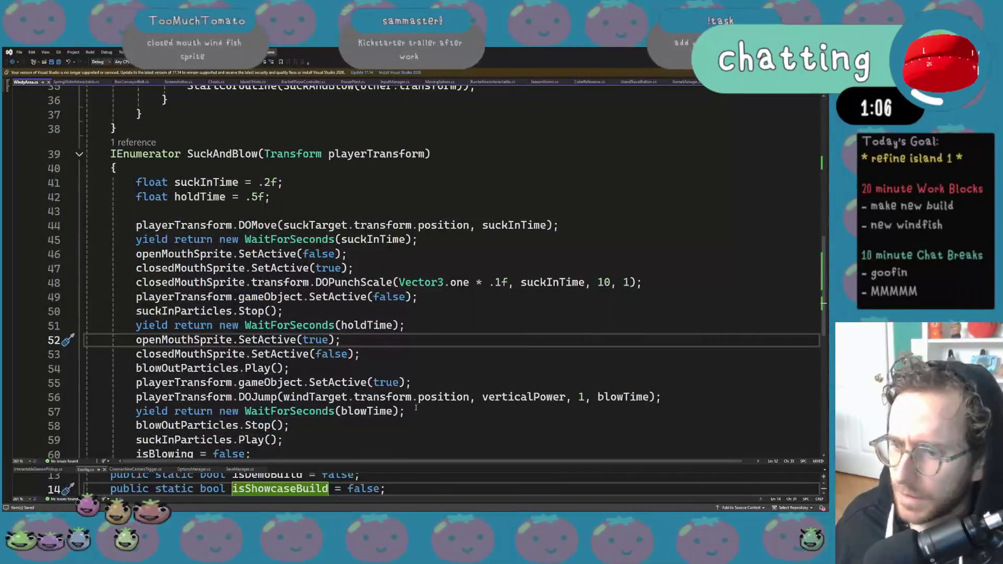
scroll(428, 397, down, 5)
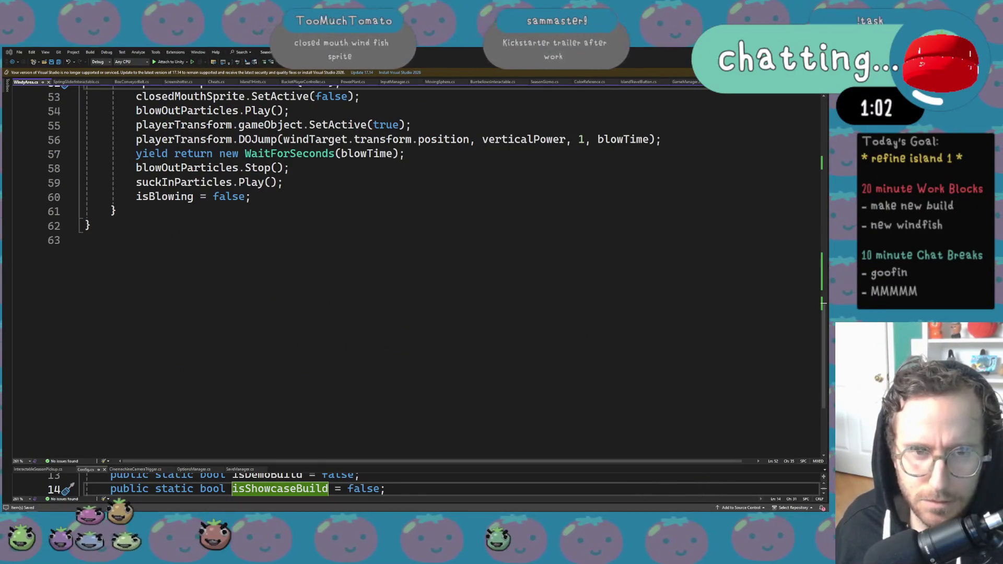
Open the easings.net cheat sheet full screen in the browser.
key(alt+Tab)
text(easings)
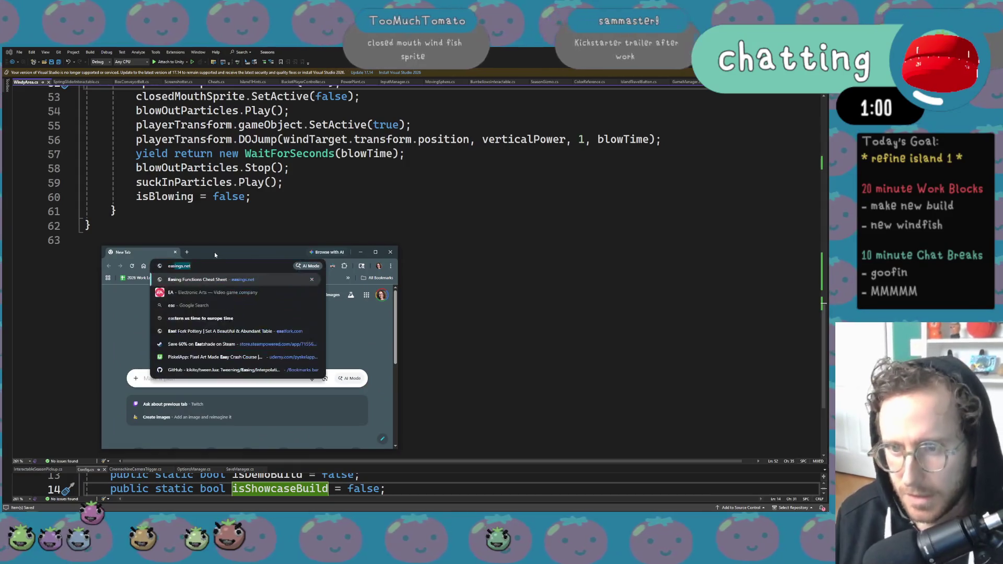
key(Return)
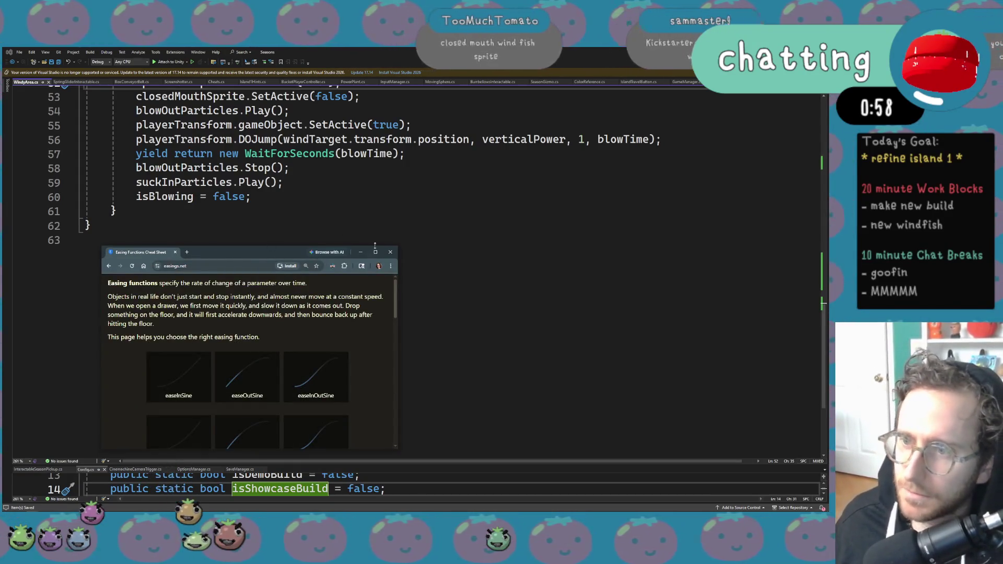
click(375, 251)
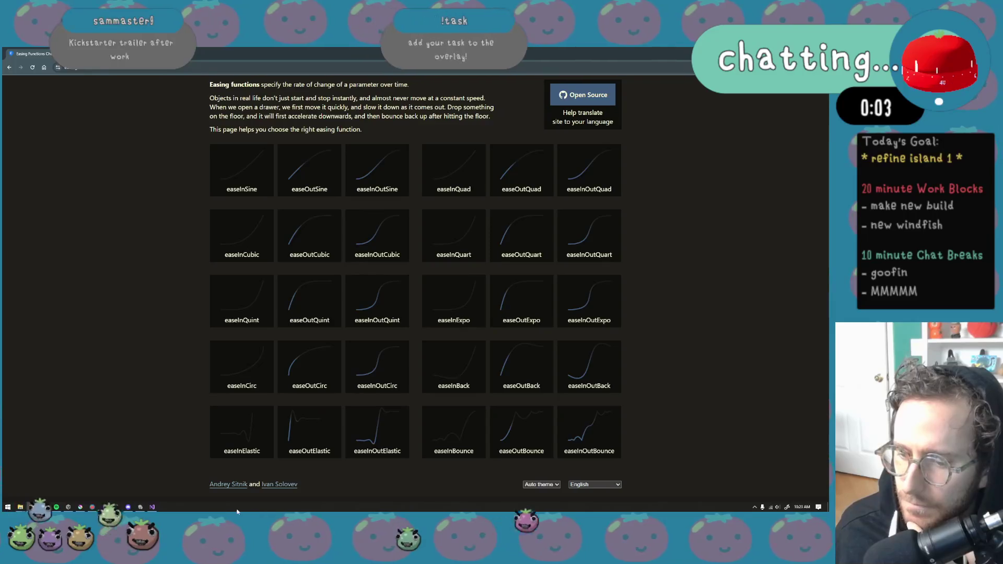
Go back to Visual Studio's WindyArea.cs, scrolled up to line 41.
mouse_move(150, 509)
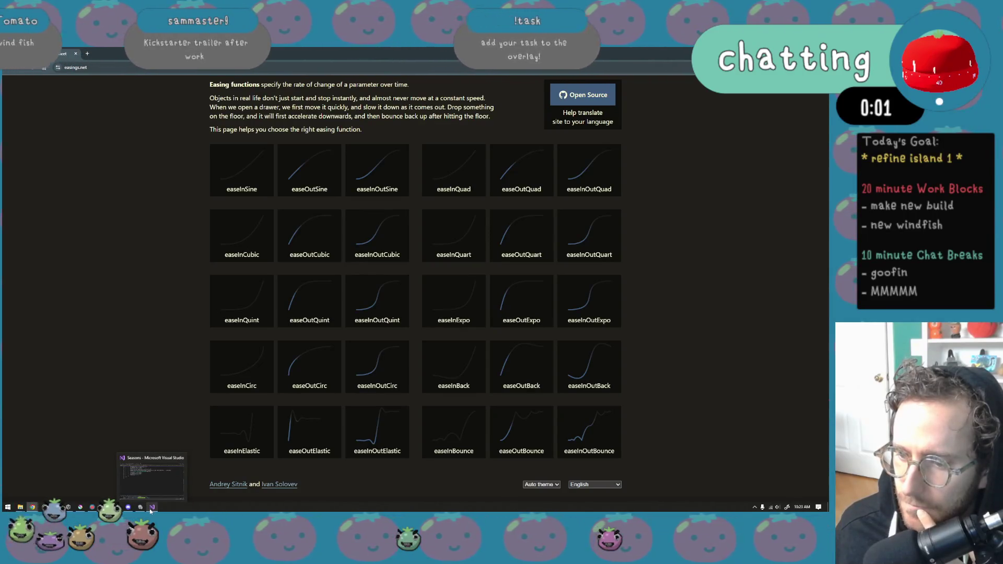
click(150, 510)
scroll(622, 306, up, 4)
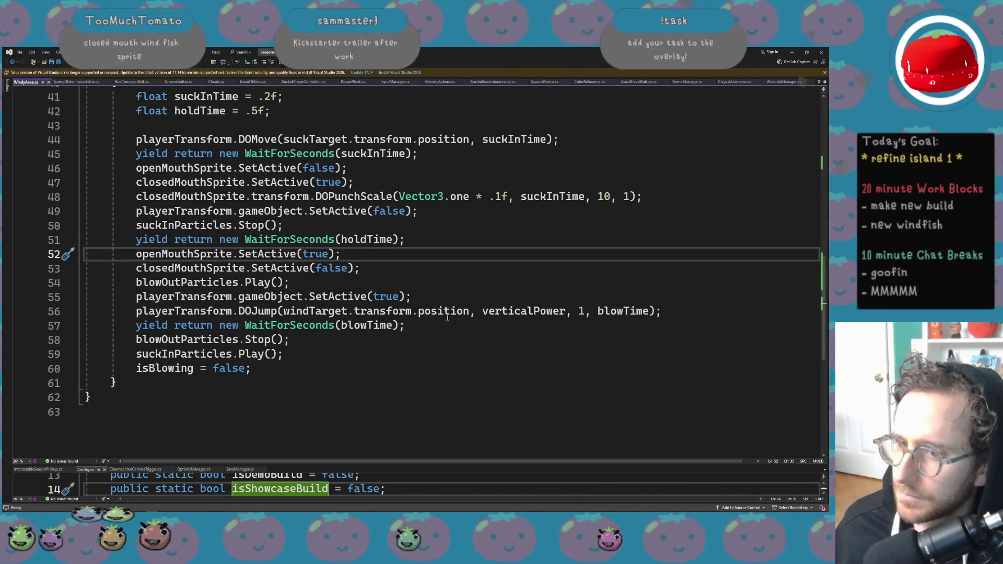
Append .SetEase(Ease.Linear) to the DOJump tween toward windTarget on line 56.
click(656, 311)
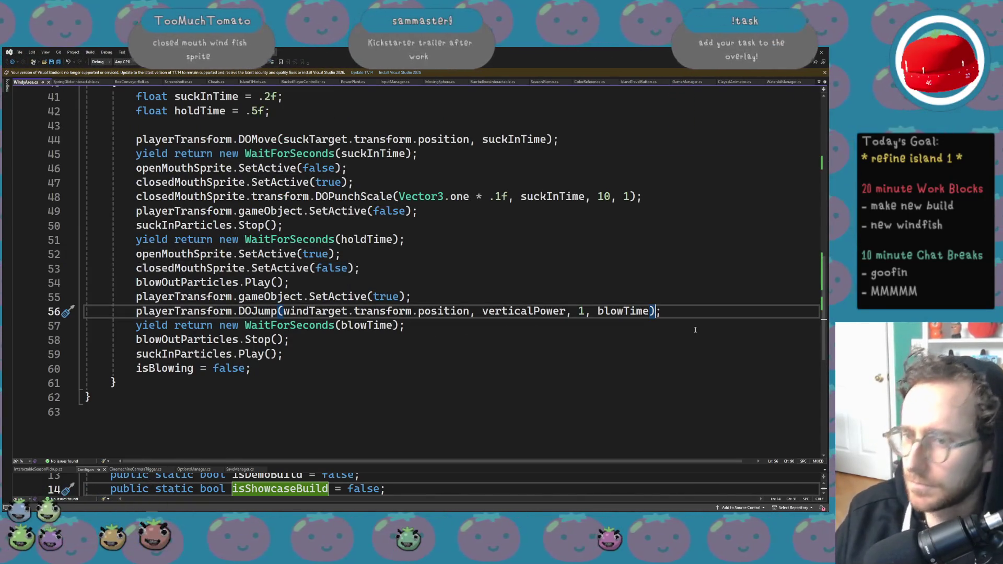
text(.setE()
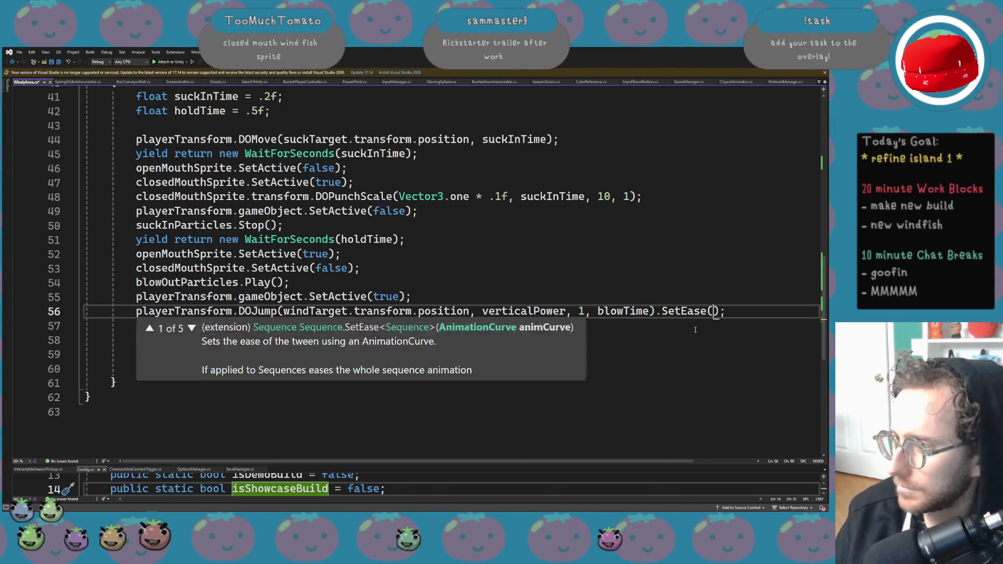
text(Ease.line)
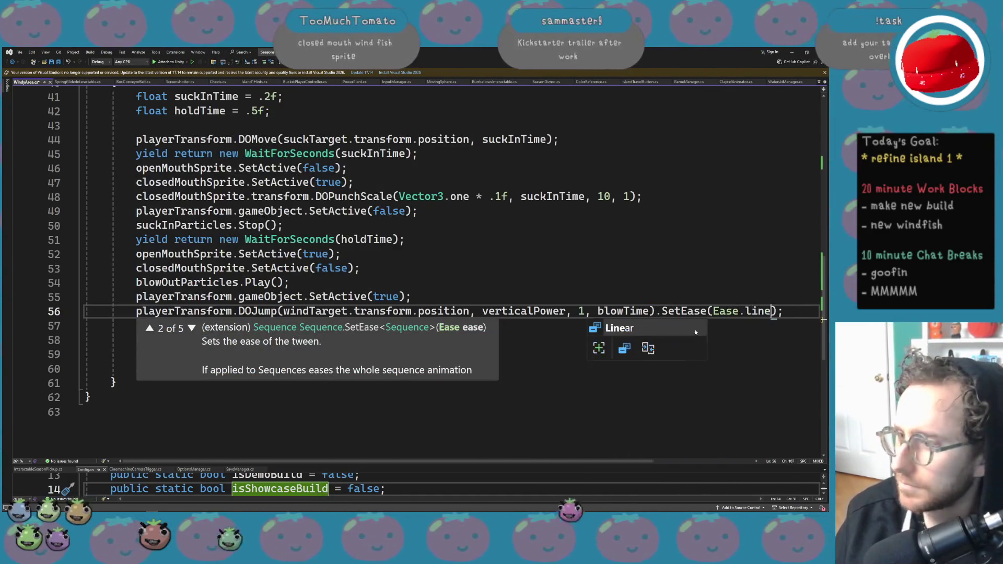
key(Tab)
text())
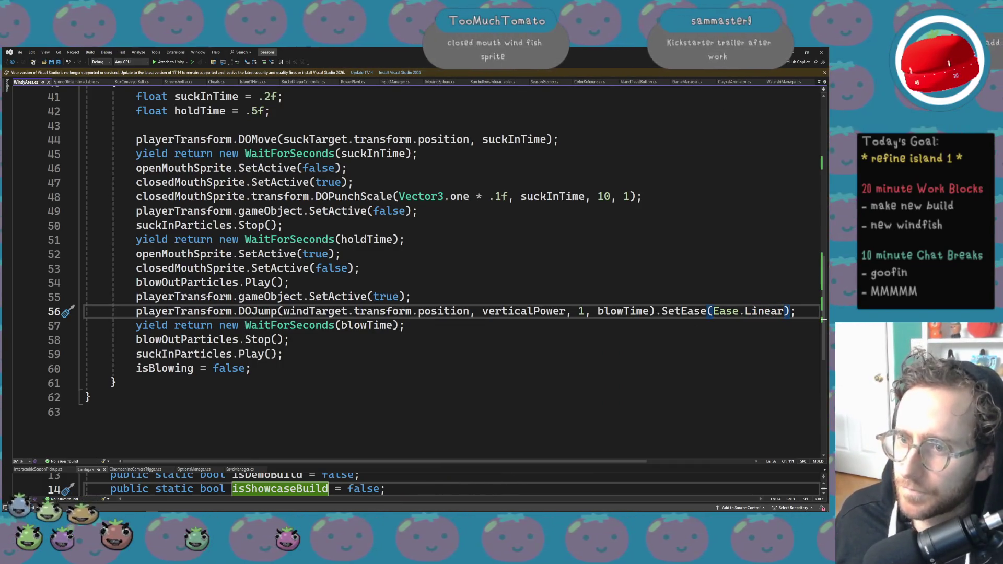
scroll(466, 324, up, 13)
scroll(466, 324, down, 2)
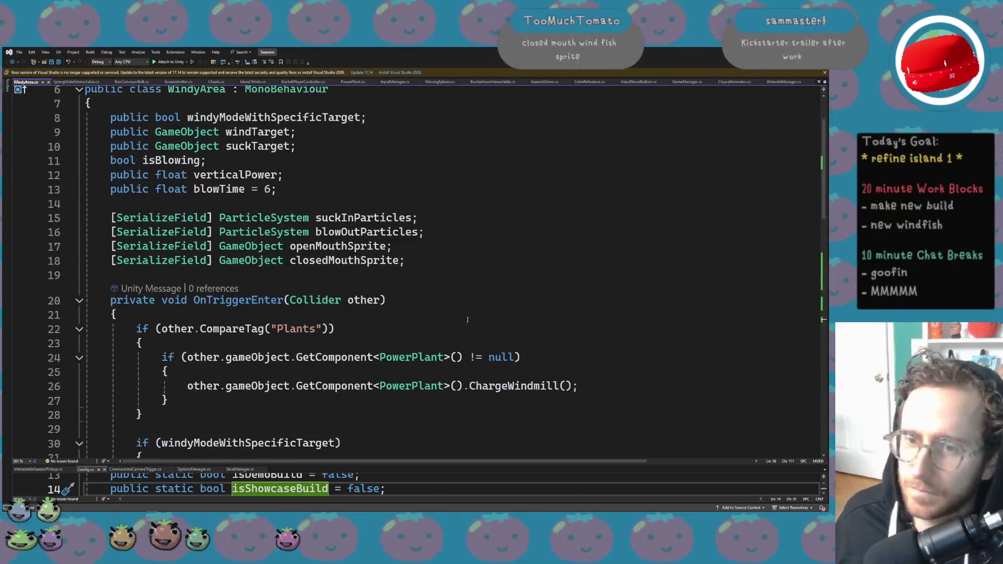
key(alt+Tab)
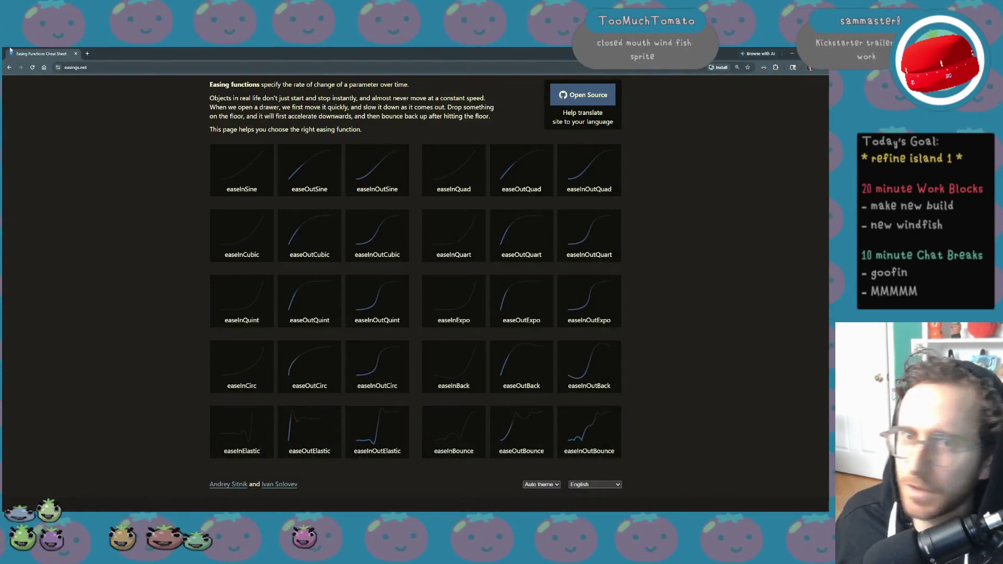
Back in Unity, select the WindParticlesIn particle system in the WindFish prefab.
key(alt+Tab)
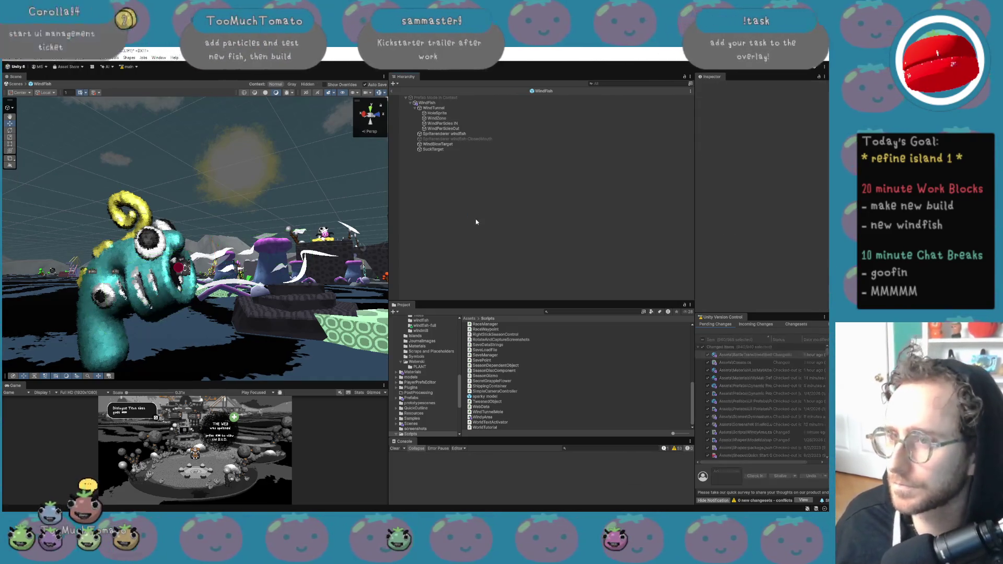
click(467, 124)
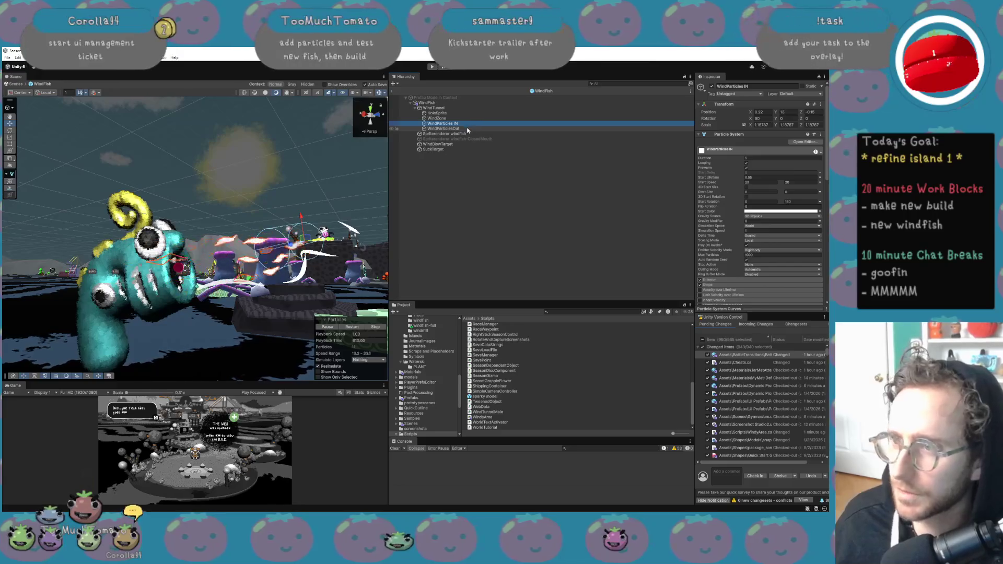
Duplicate WindParticlesOut, nest the copy under it, and apply the simpleburstparticle preset.
click(467, 129)
key(ctrl+d)
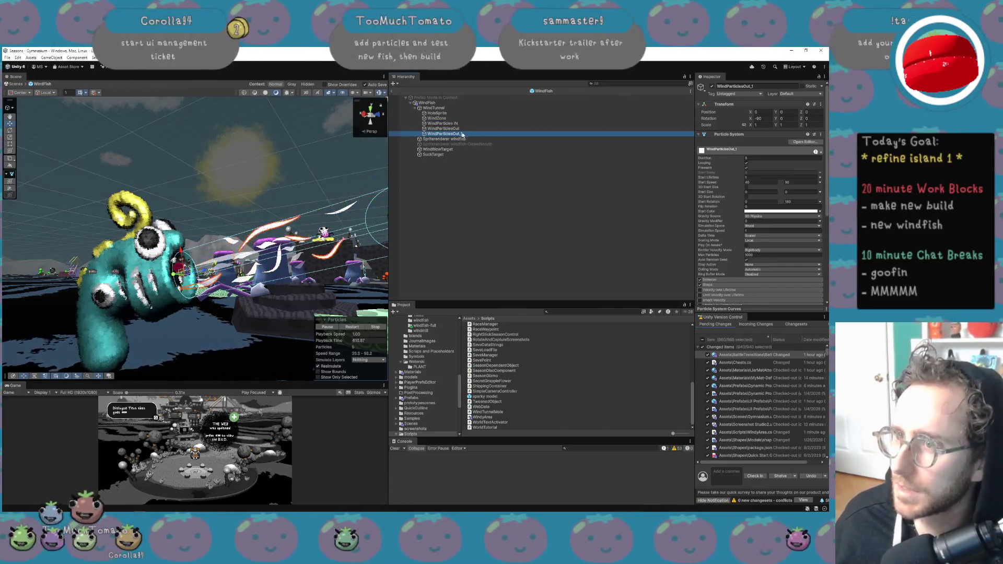
drag(464, 135, 418, 129)
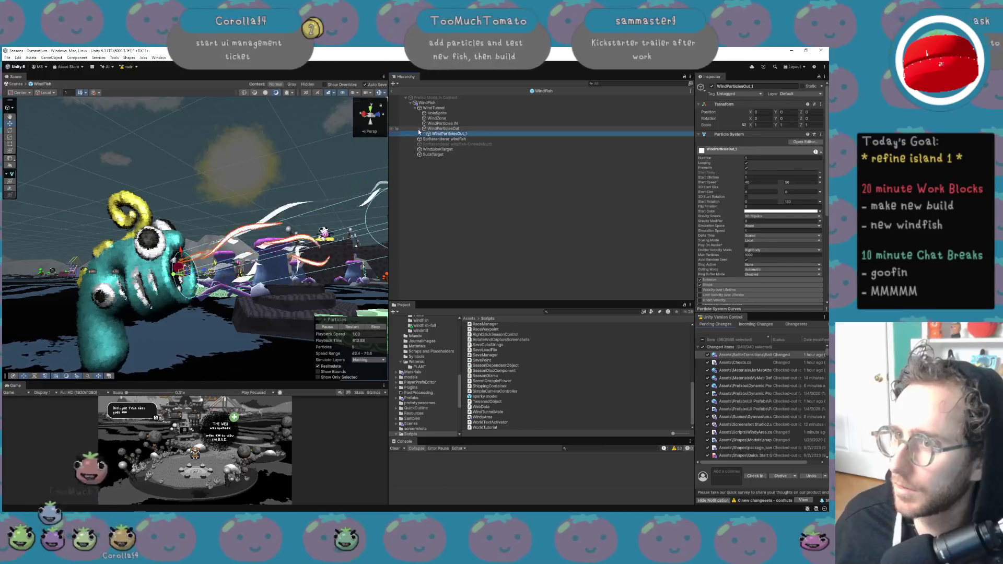
click(813, 136)
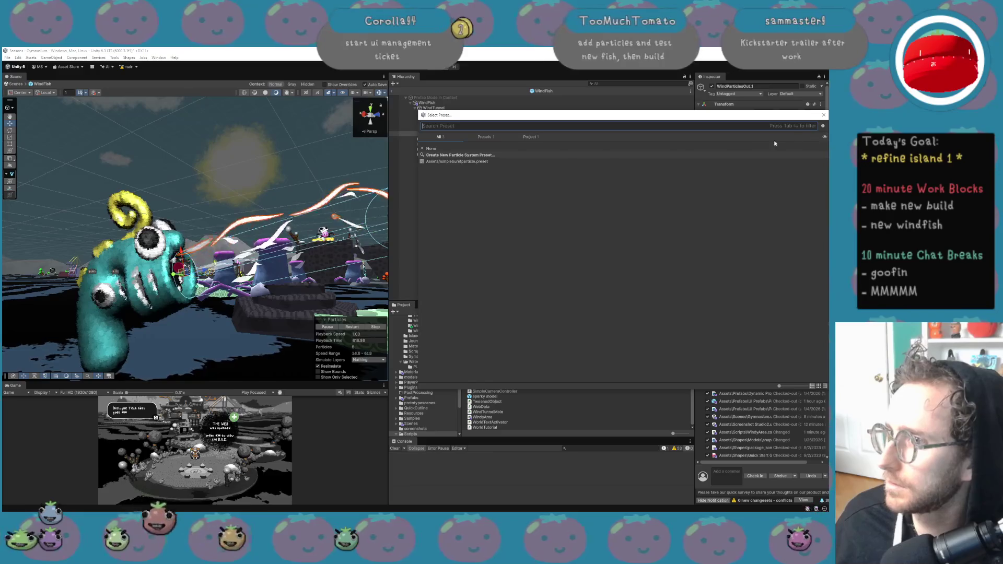
click(517, 162)
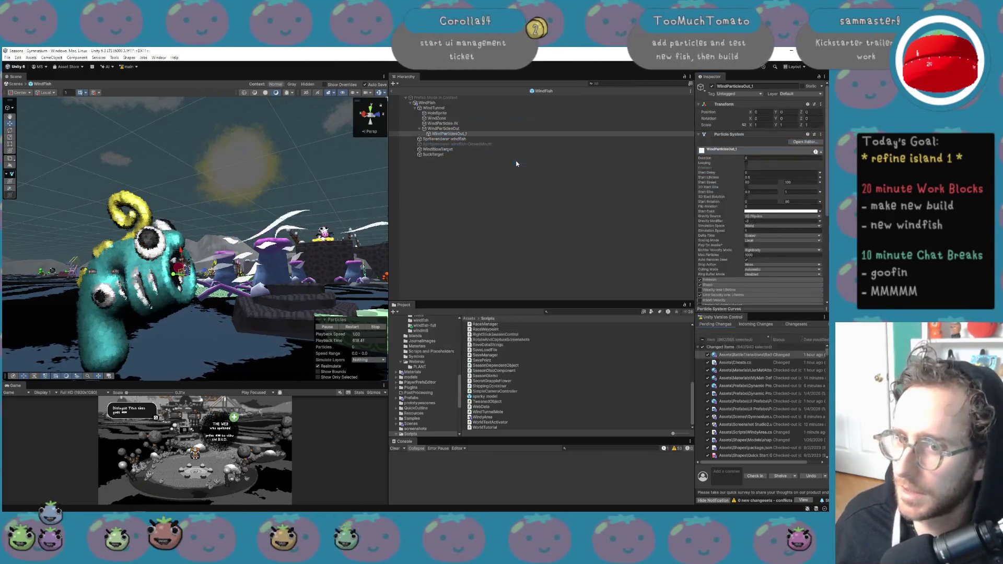
double_click(516, 162)
Enable the copy's Texture Sheet Animation module with Mode set to Sprites.
scroll(793, 245, down, 3)
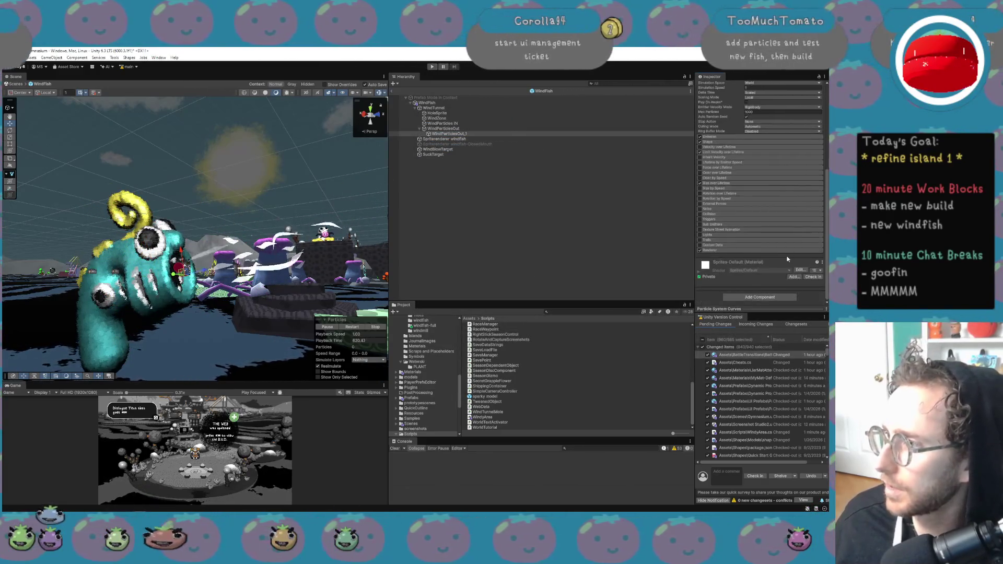
scroll(775, 205, up, 4)
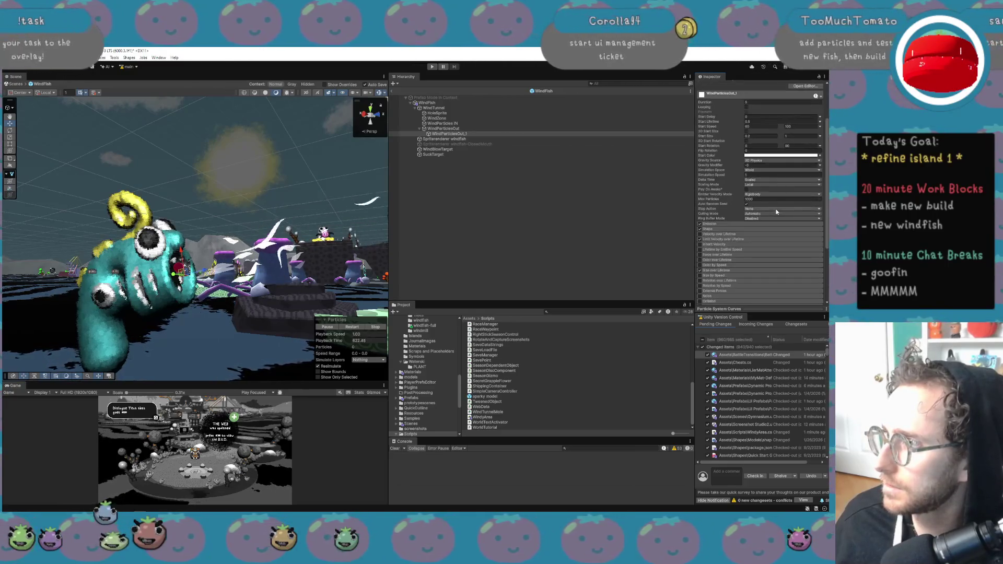
scroll(776, 212, down, 1)
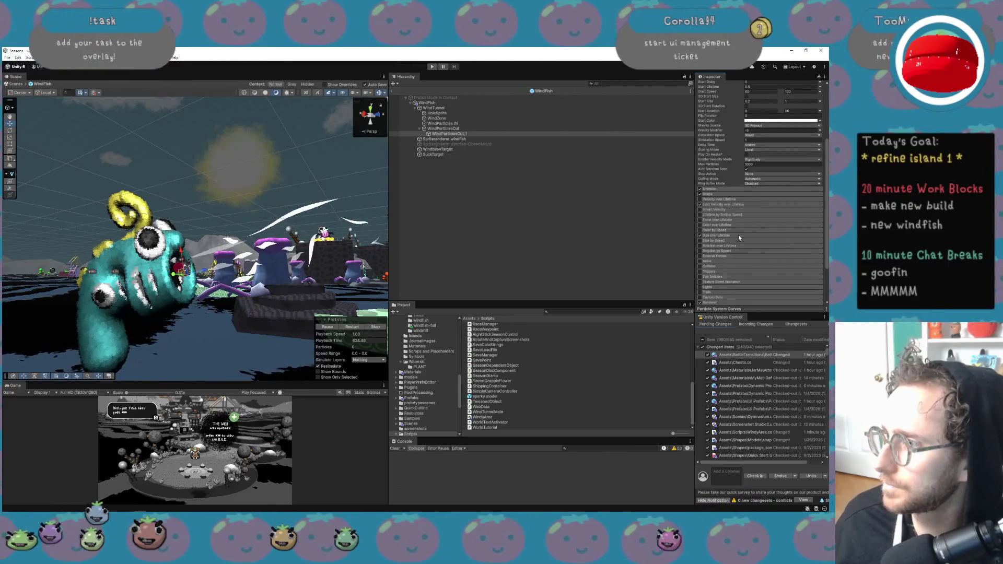
click(738, 235)
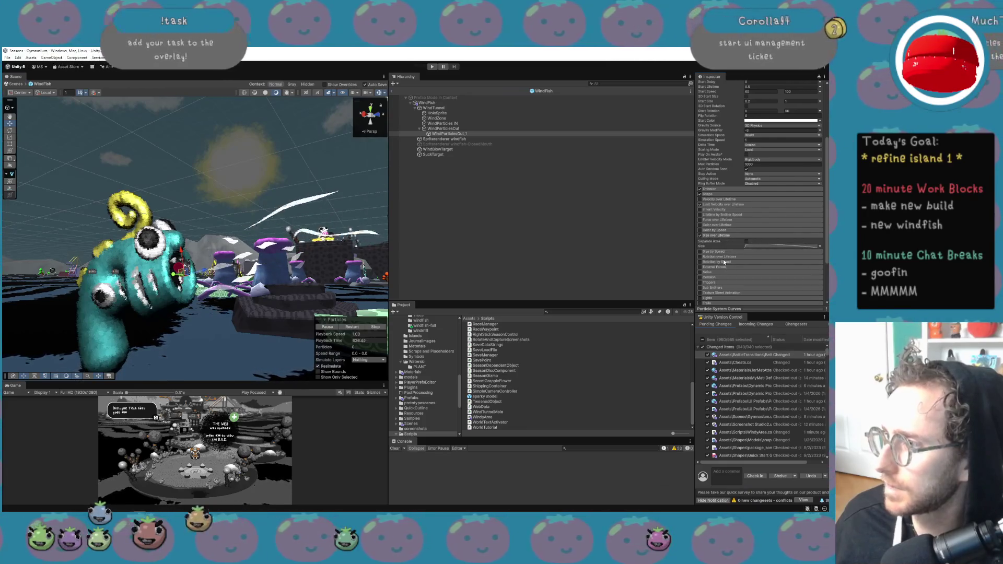
scroll(711, 286, down, 1)
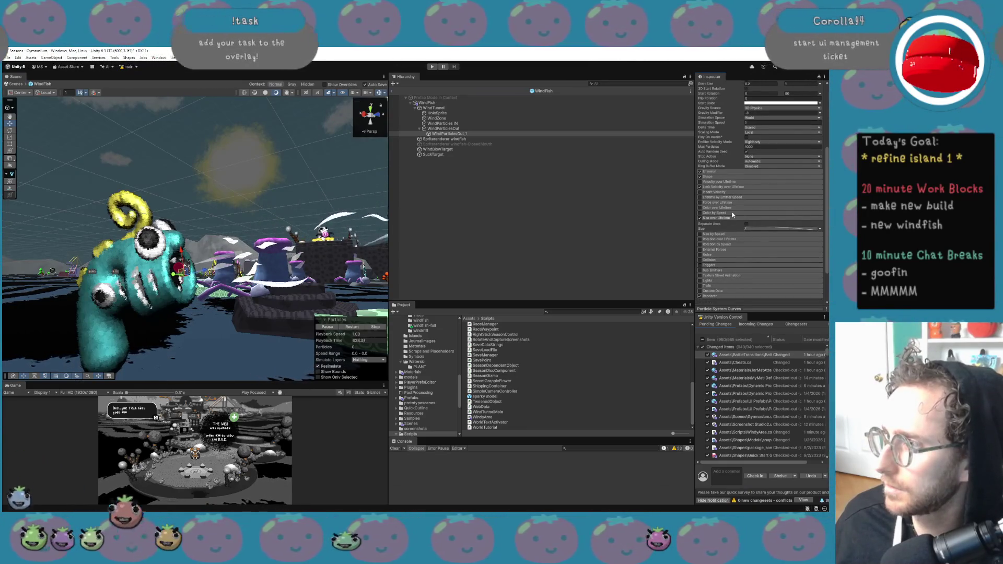
scroll(735, 235, down, 1)
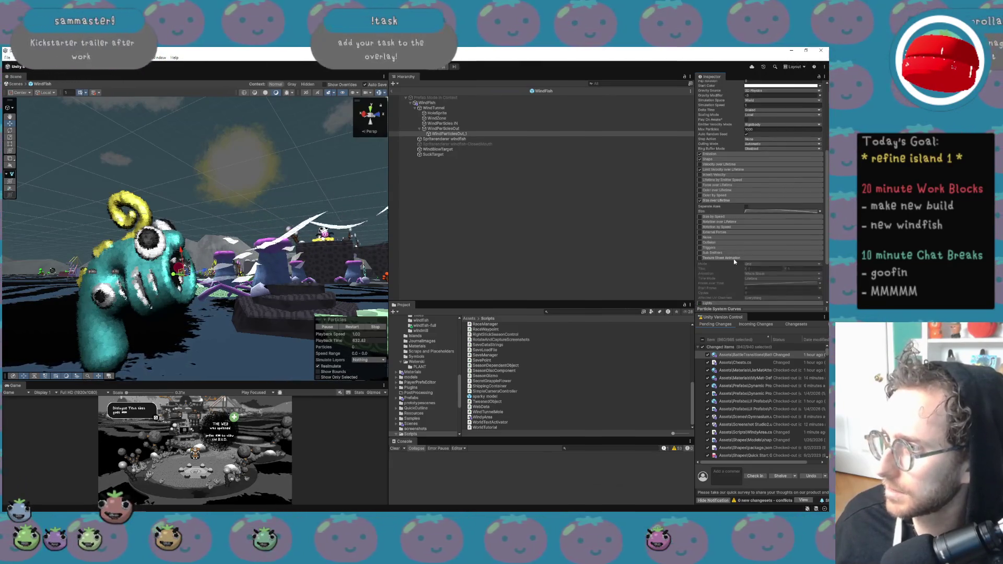
click(731, 259)
click(700, 259)
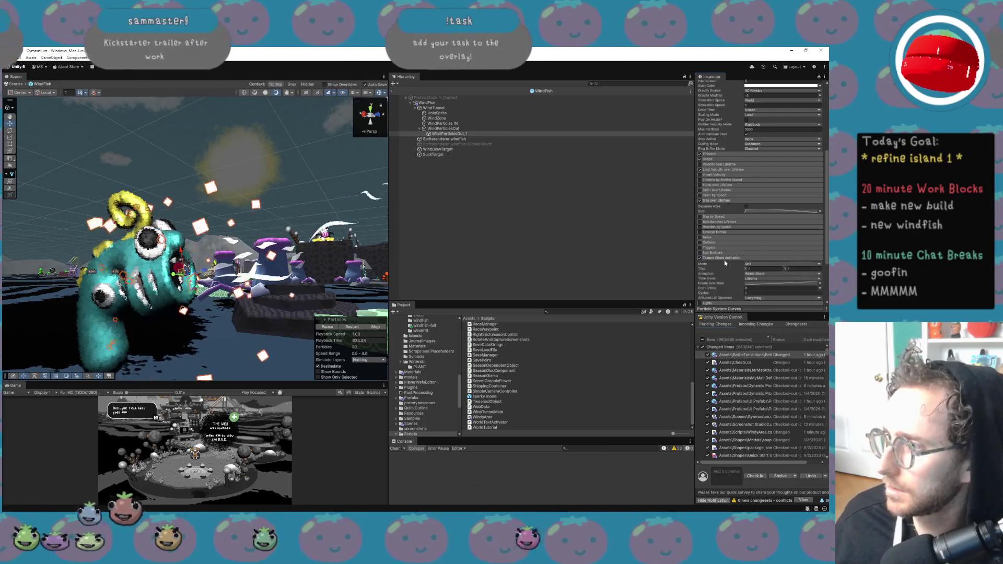
click(772, 265)
click(773, 276)
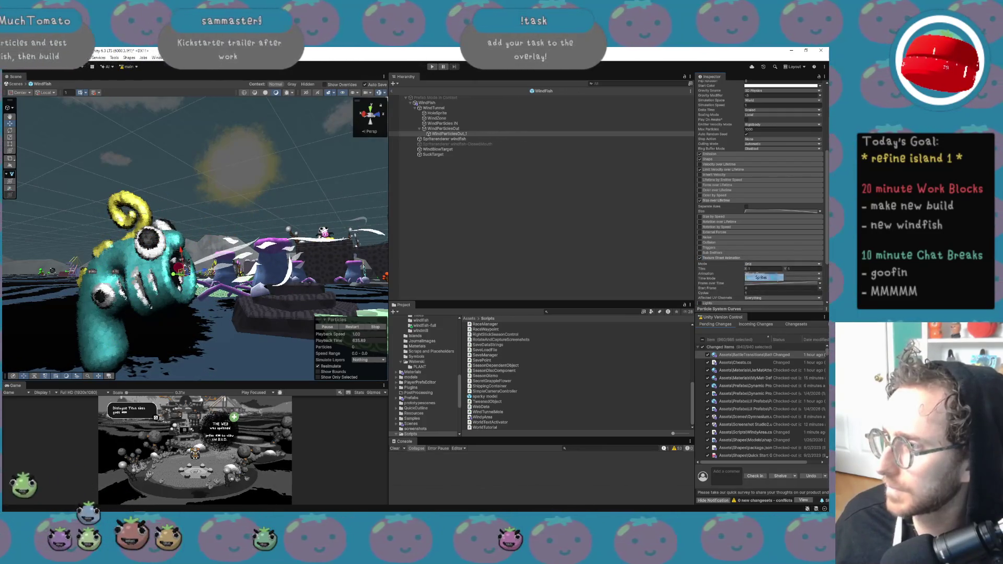
click(815, 270)
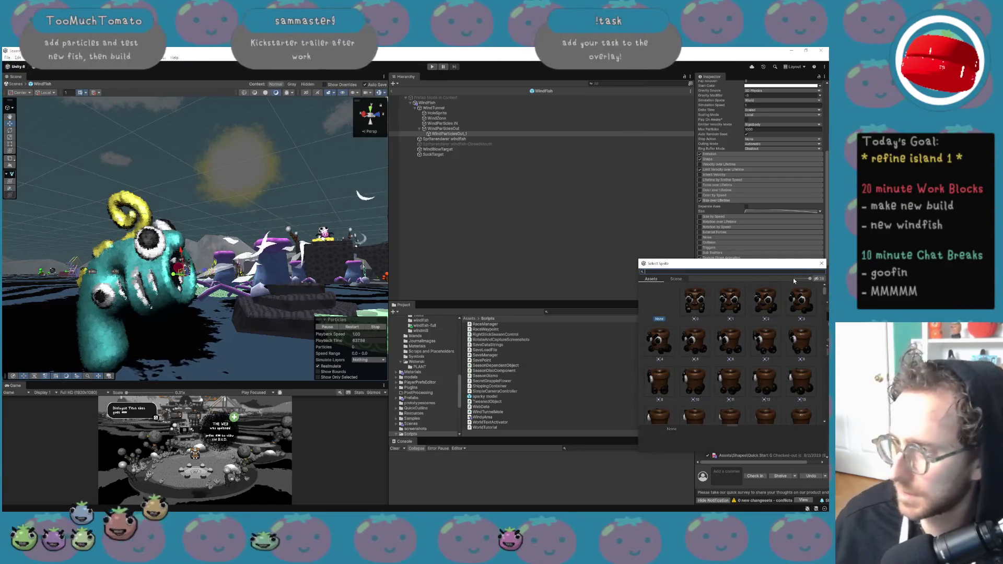
text(bus)
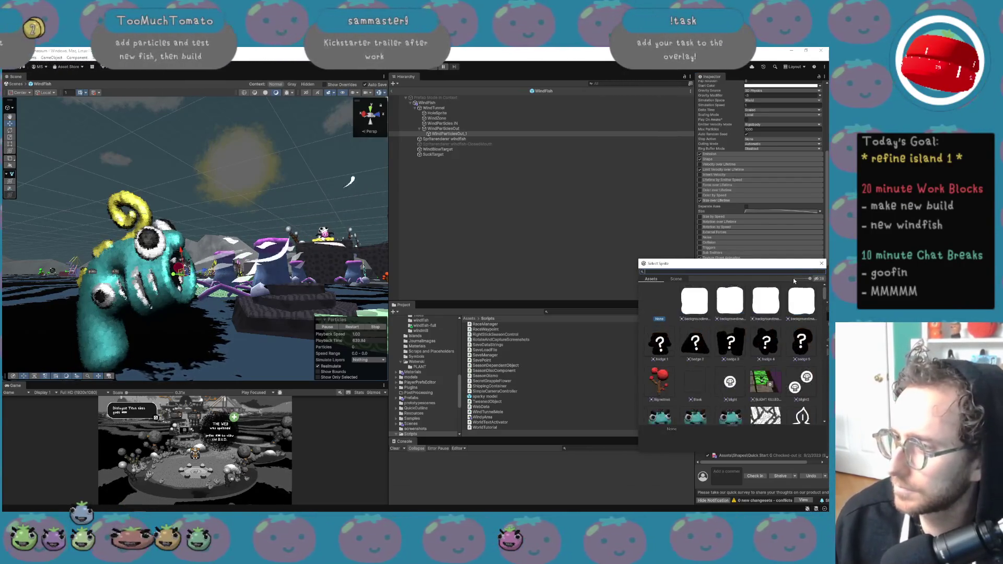
key(BackSpace)
key(BackSpace)
key(BackSpace)
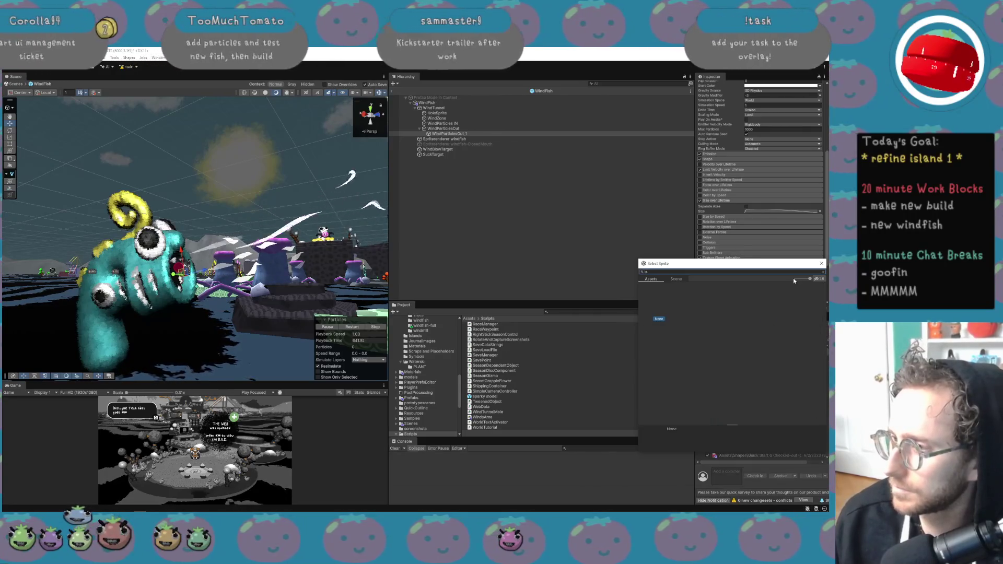
text(n)
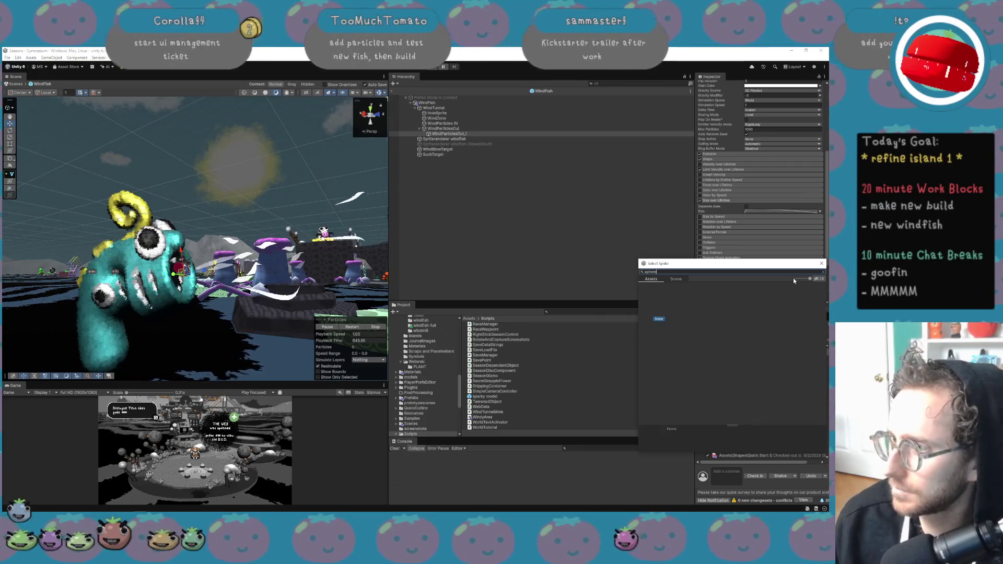
key(BackSpace)
key(BackSpace)
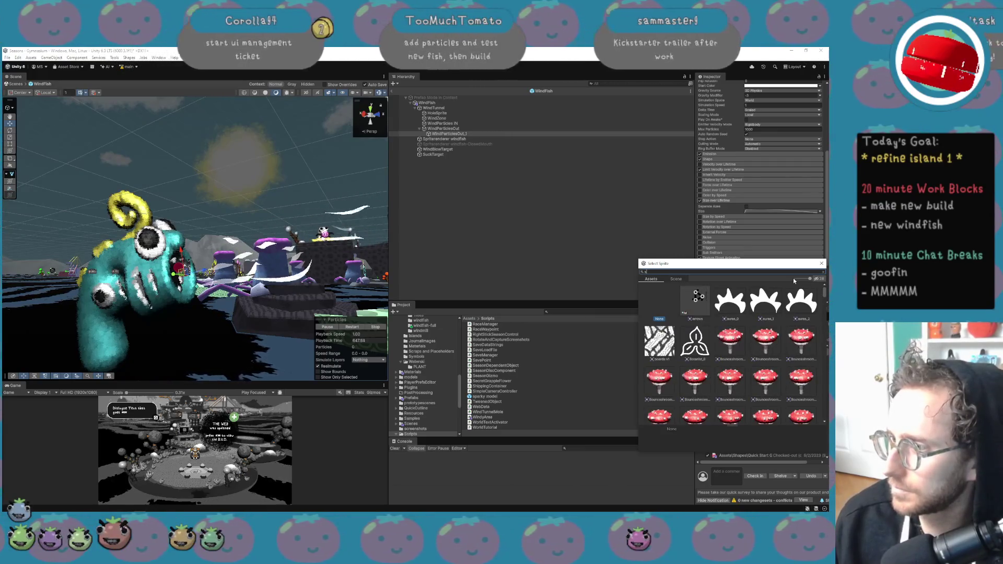
key(BackSpace)
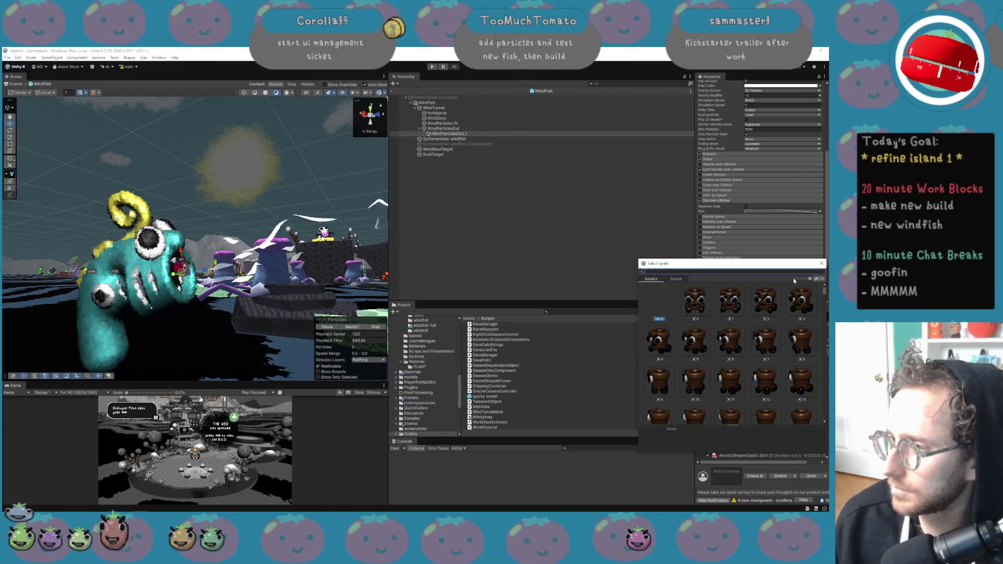
text(p)
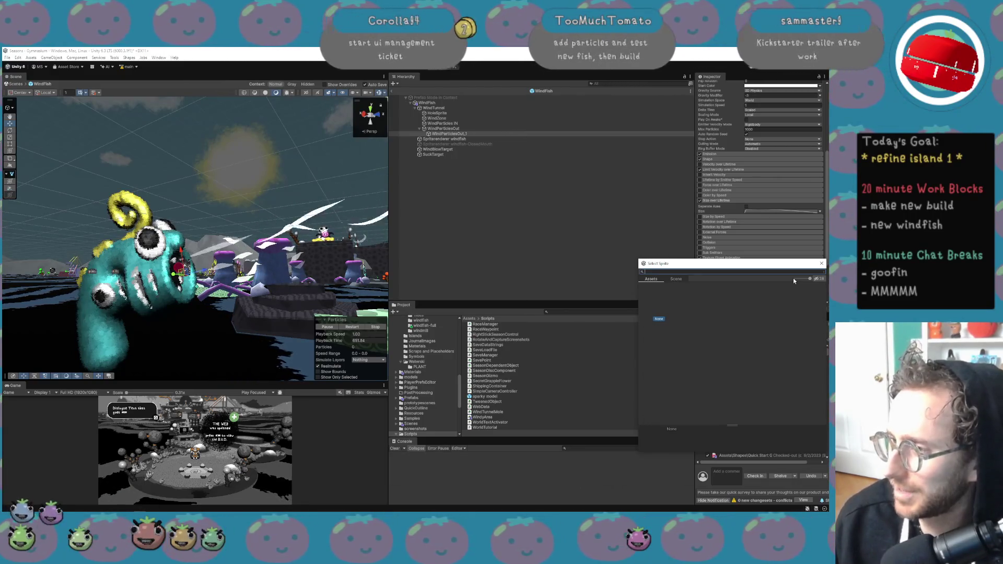
key(BackSpace)
scroll(766, 369, up, 5)
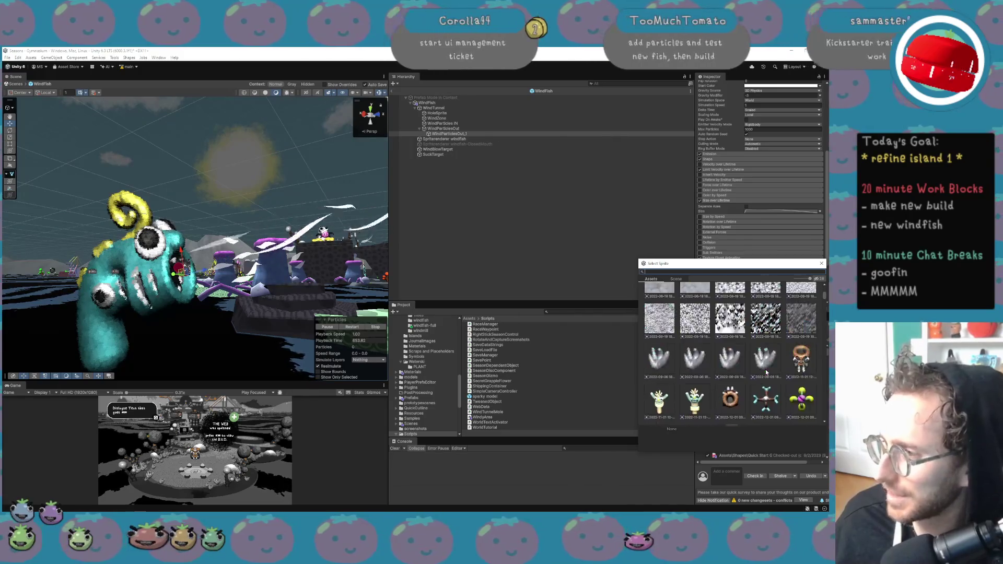
scroll(766, 371, up, 10)
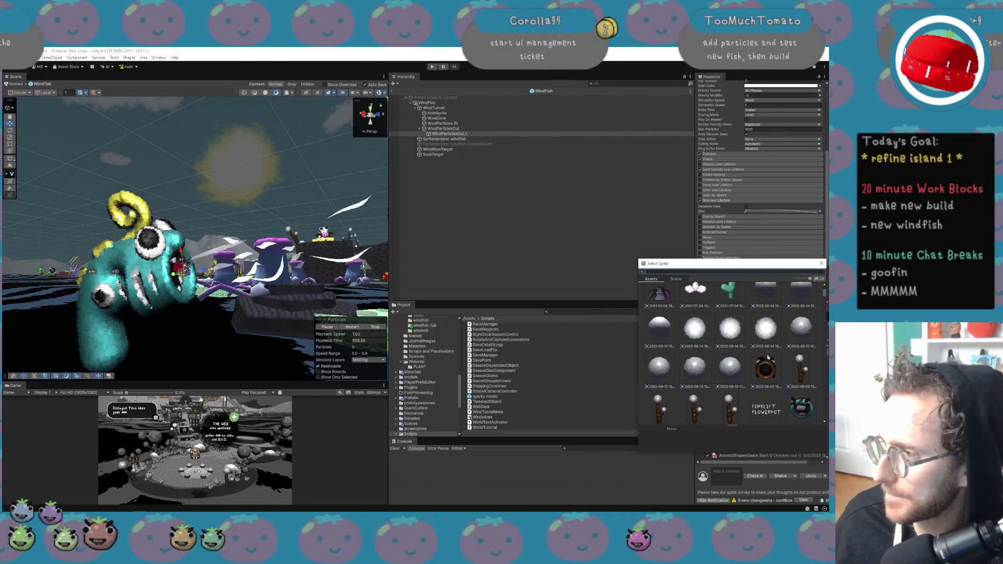
click(768, 337)
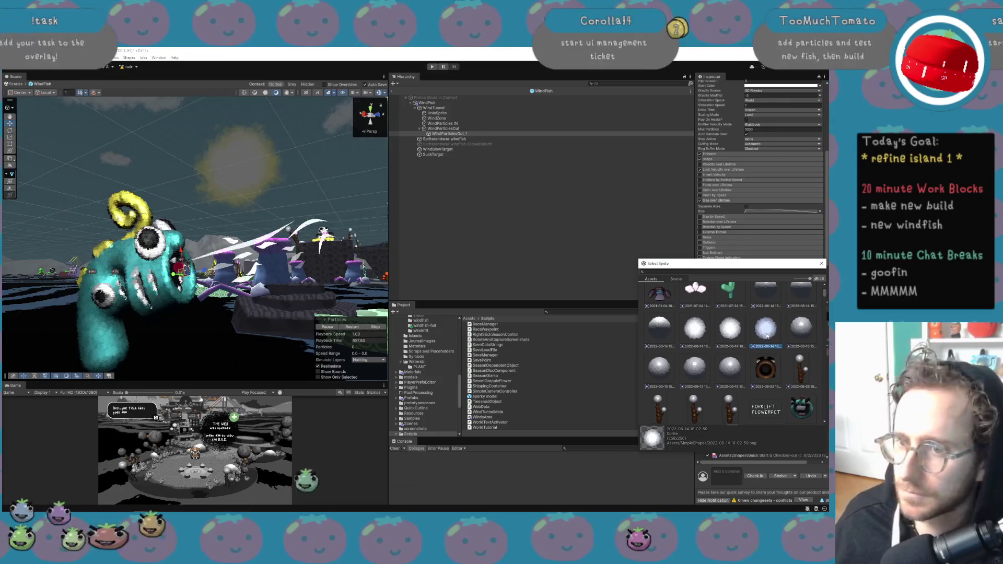
click(731, 367)
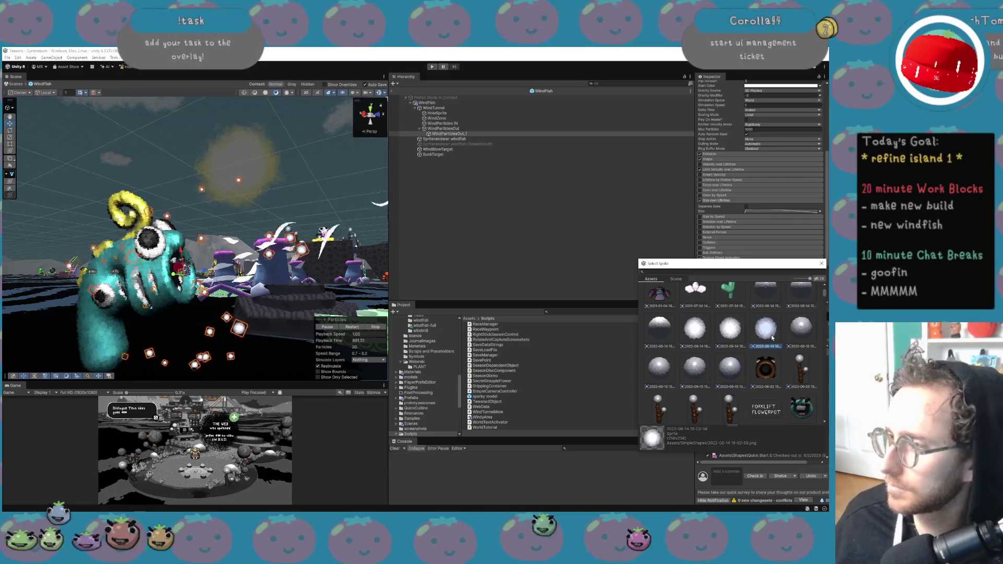
click(673, 332)
click(703, 333)
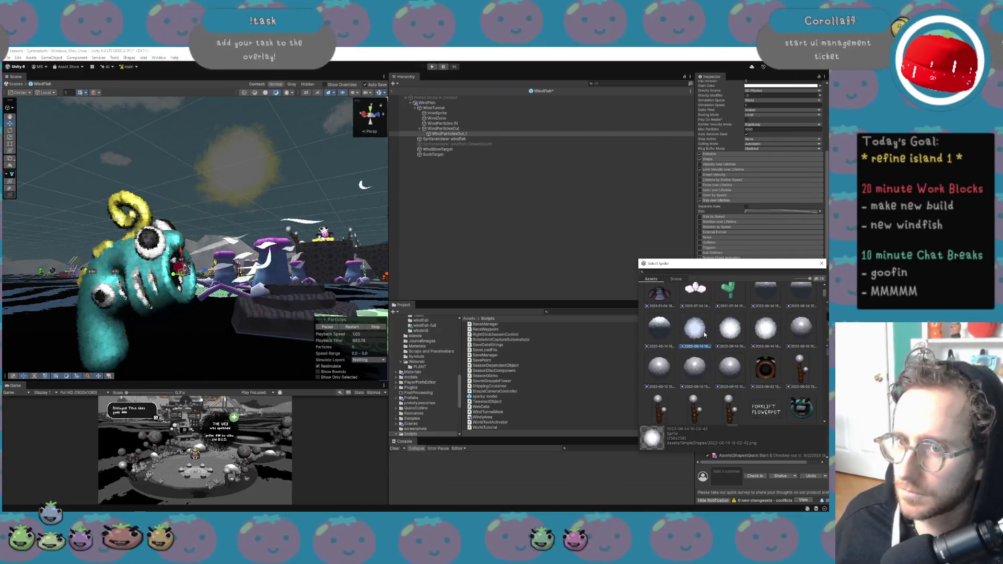
double_click(703, 334)
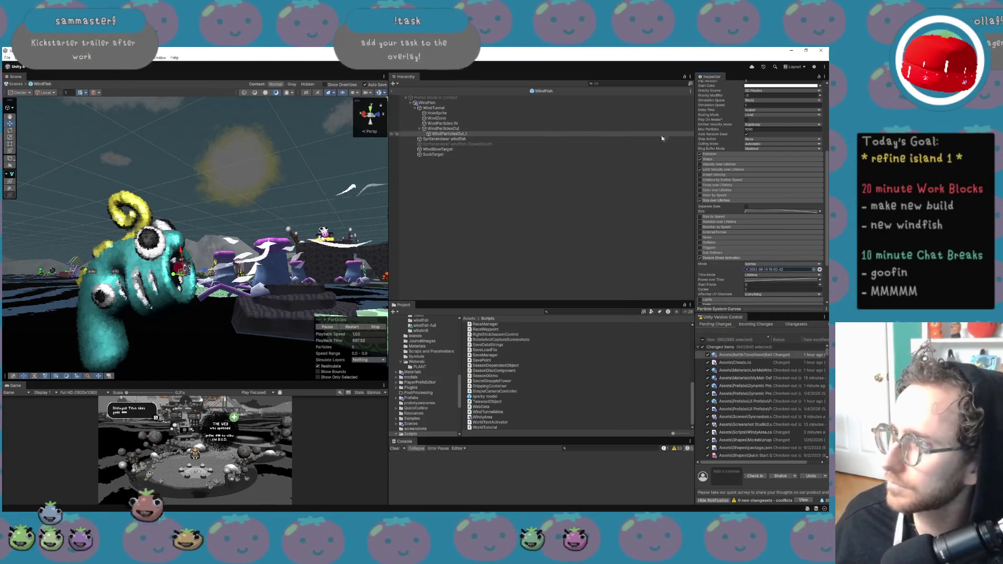
Set the burst particles' Start Size range to 4 and 3.
scroll(762, 214, up, 5)
click(755, 162)
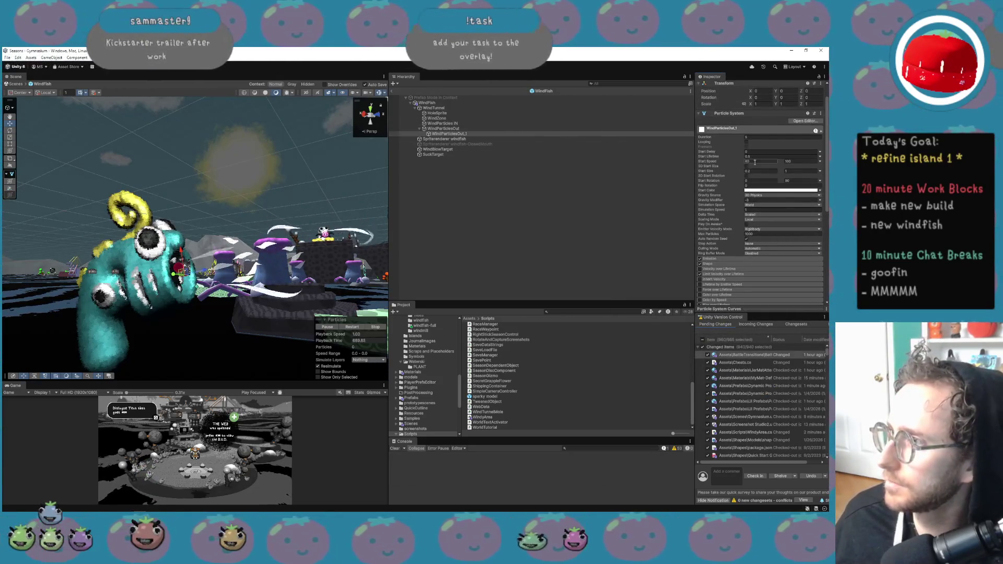
click(755, 169)
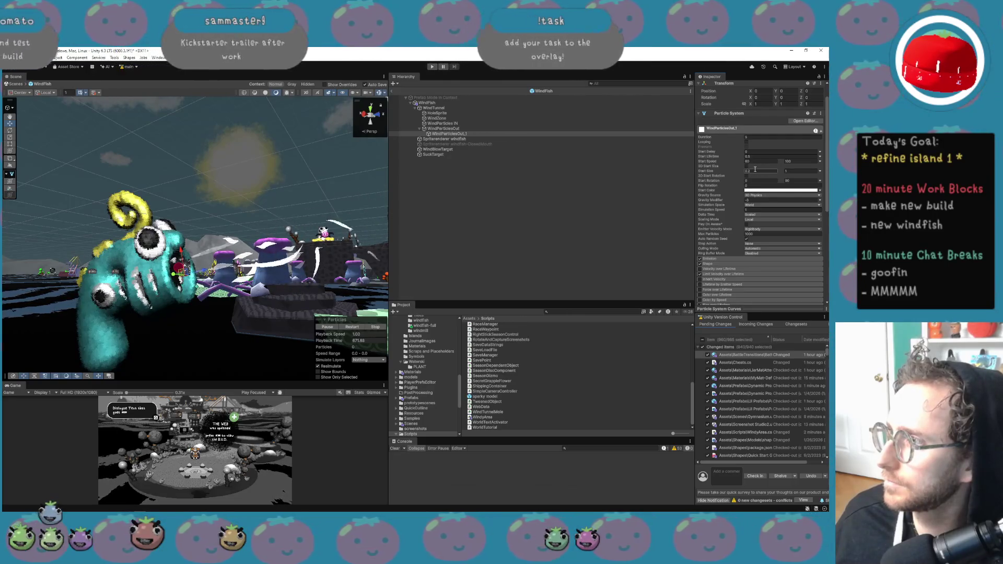
key(Tab)
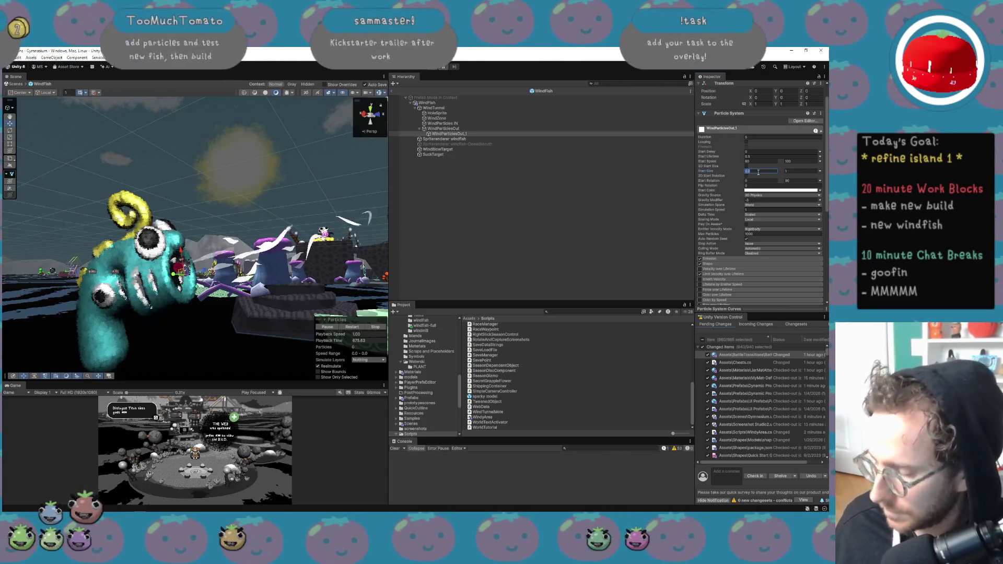
key(Tab)
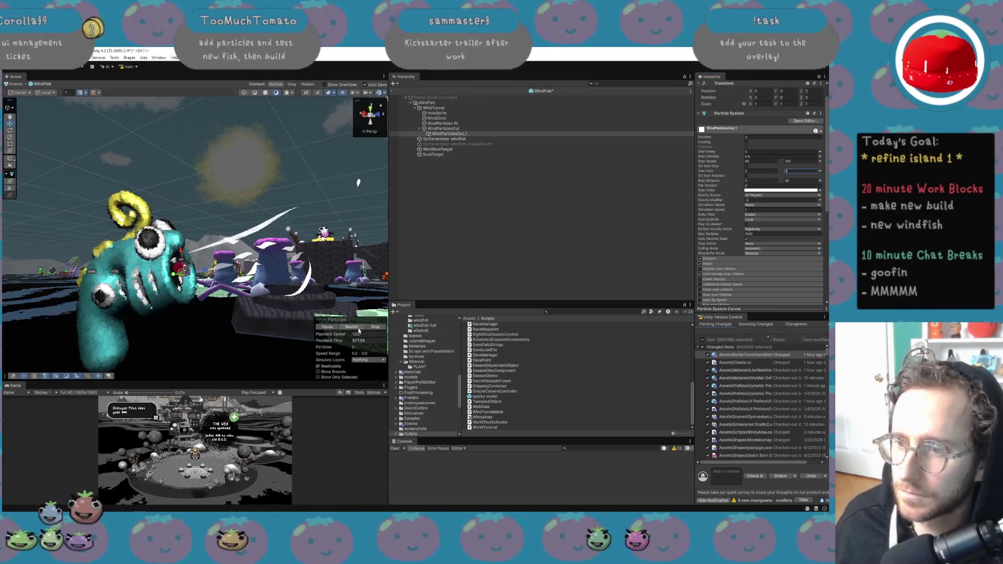
click(359, 330)
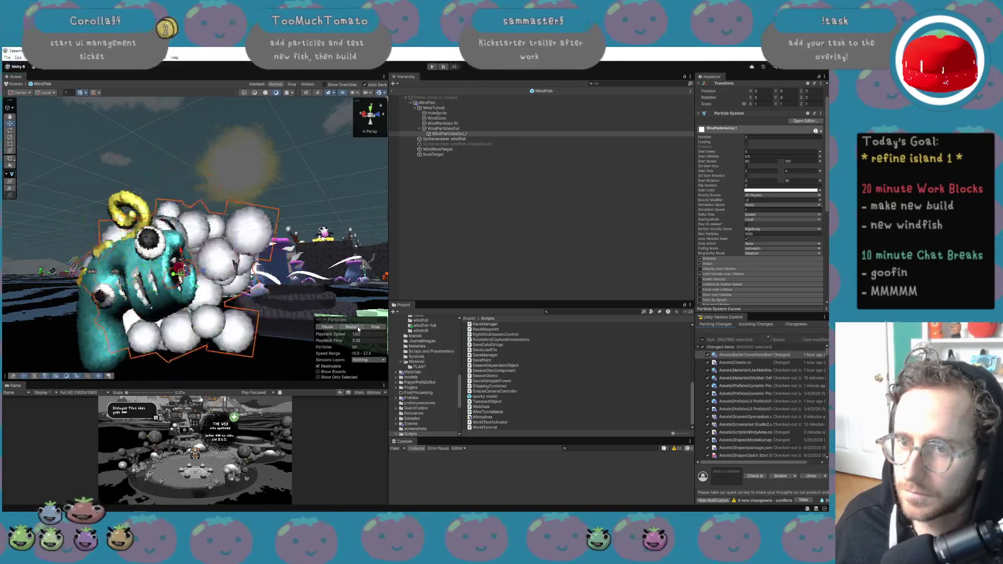
click(794, 171)
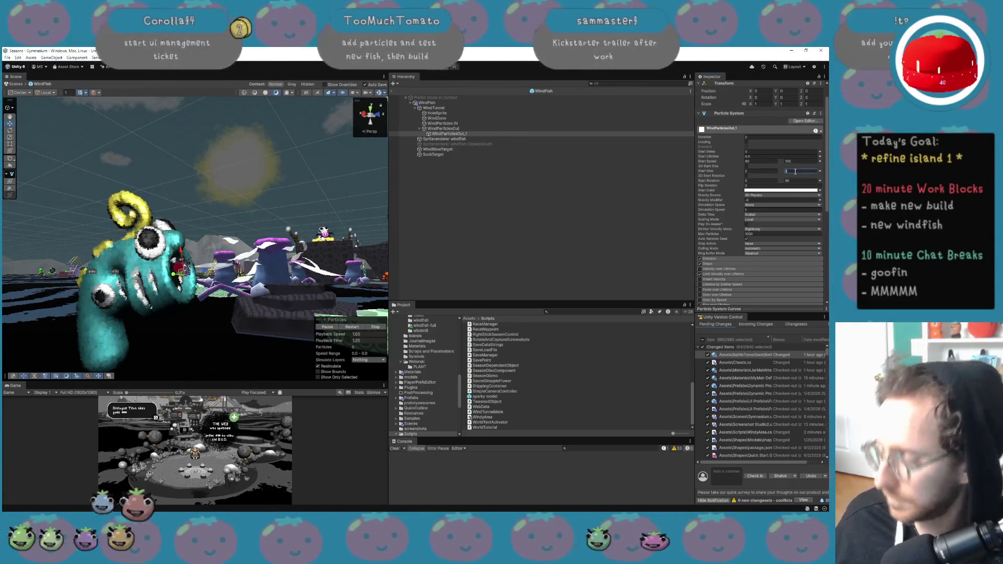
click(772, 171)
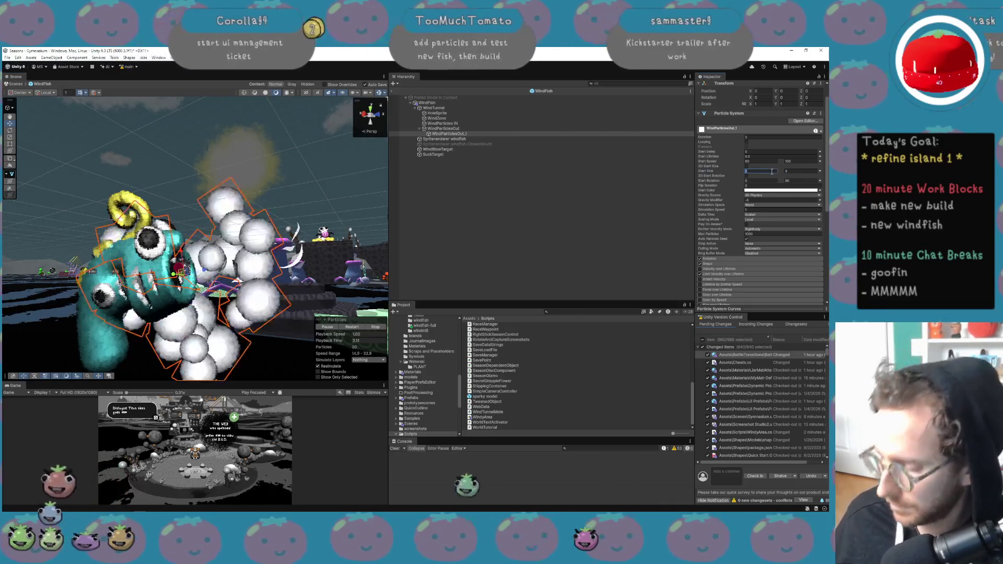
Restart the particle preview repeatedly to watch the white puffs burst around the fish.
click(354, 327)
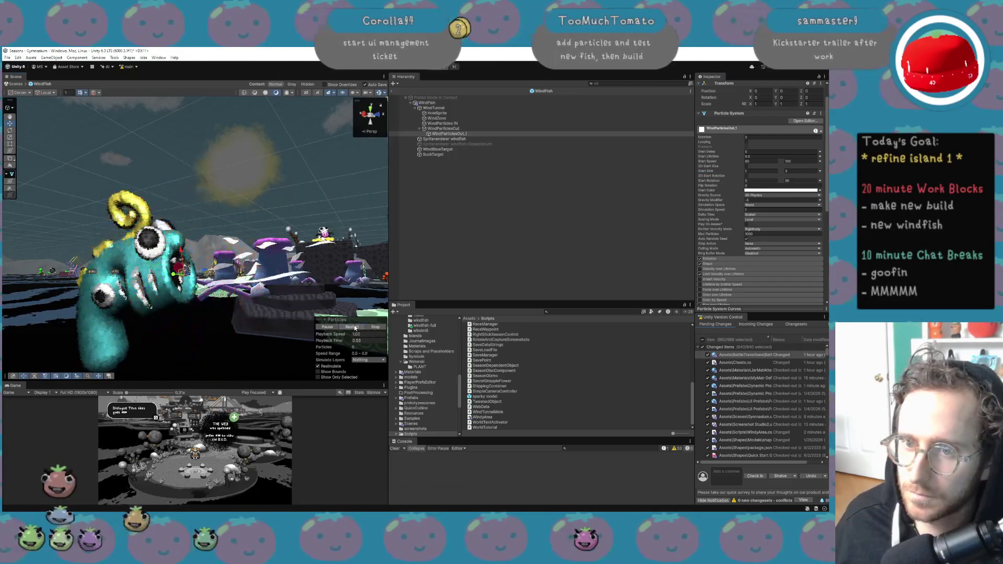
click(355, 327)
click(354, 327)
click(355, 328)
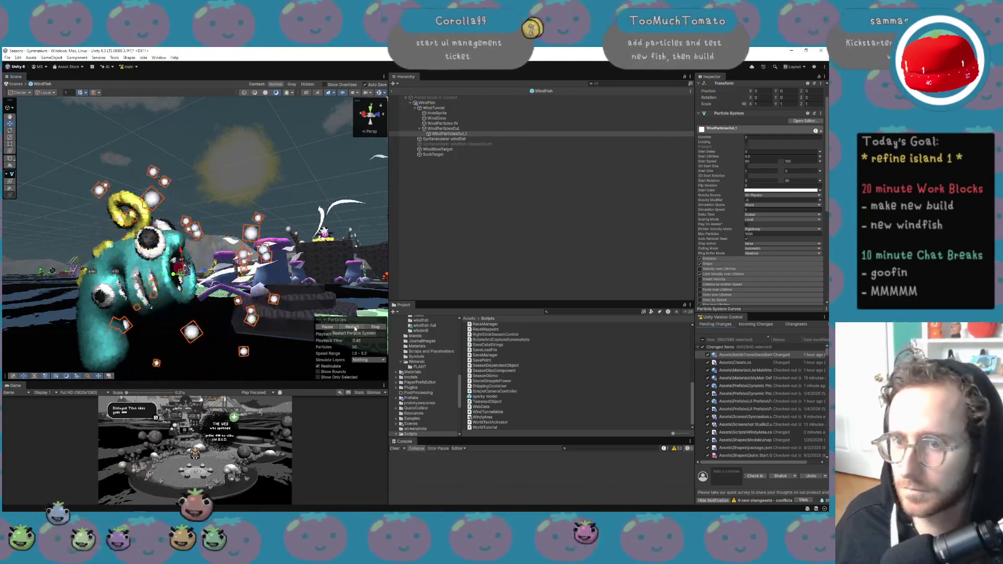
click(355, 328)
click(355, 328)
click(355, 327)
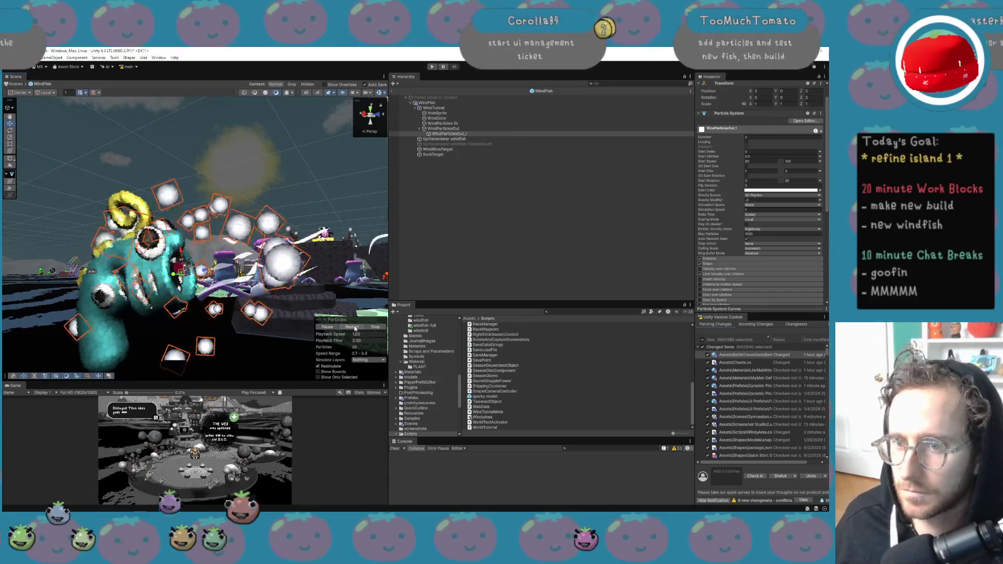
click(354, 327)
click(354, 327)
click(355, 328)
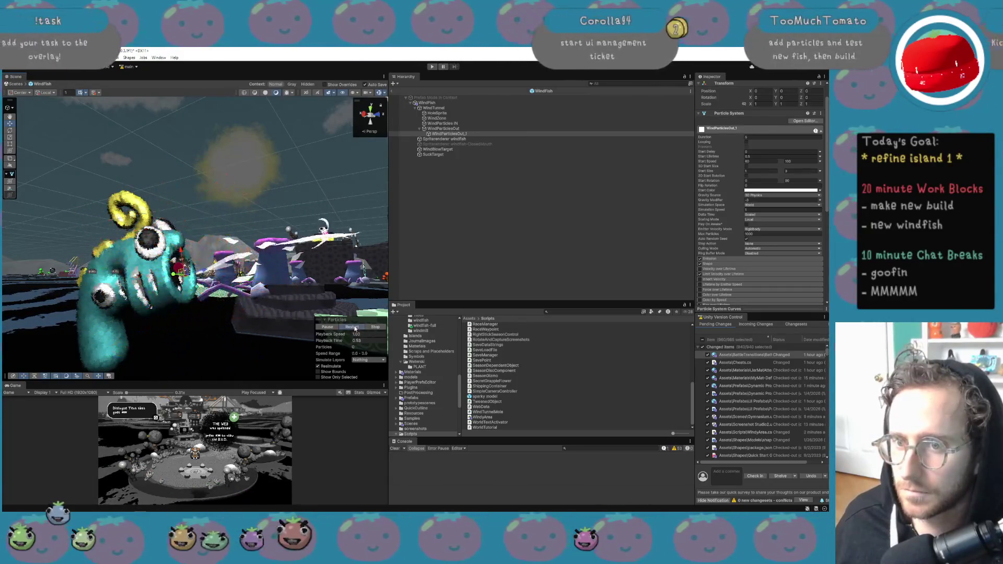
click(354, 328)
click(355, 328)
click(354, 328)
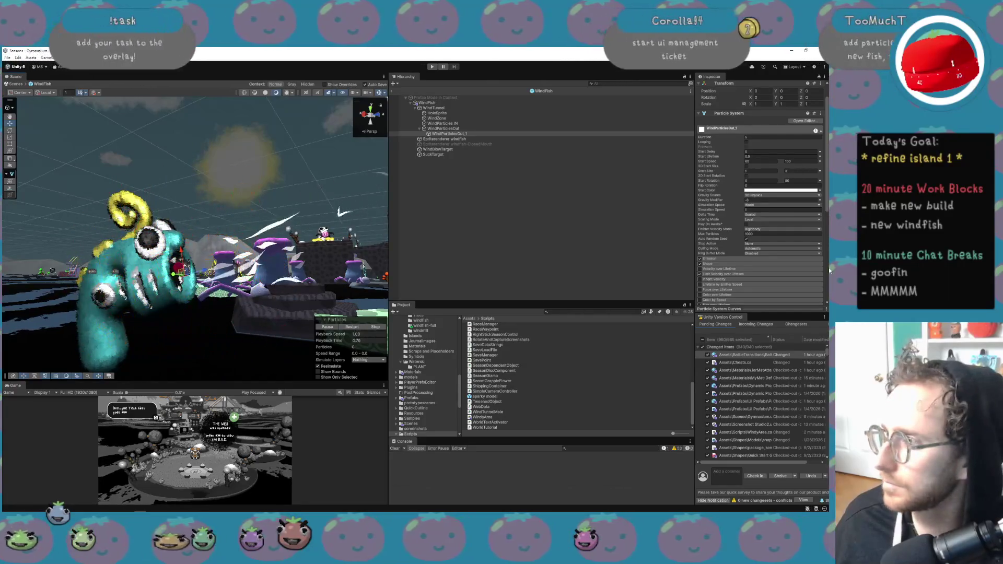
scroll(775, 246, down, 6)
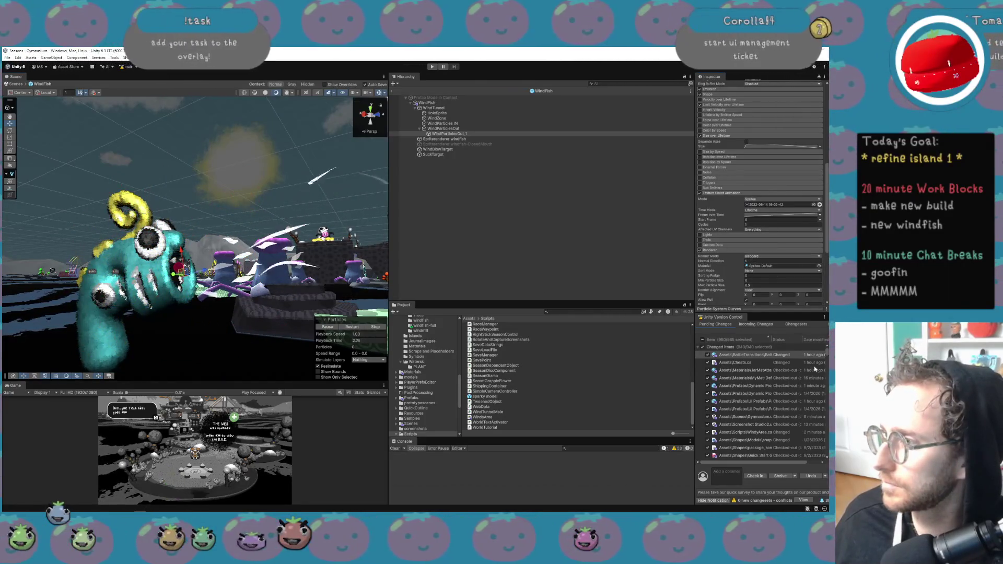
scroll(746, 203, up, 10)
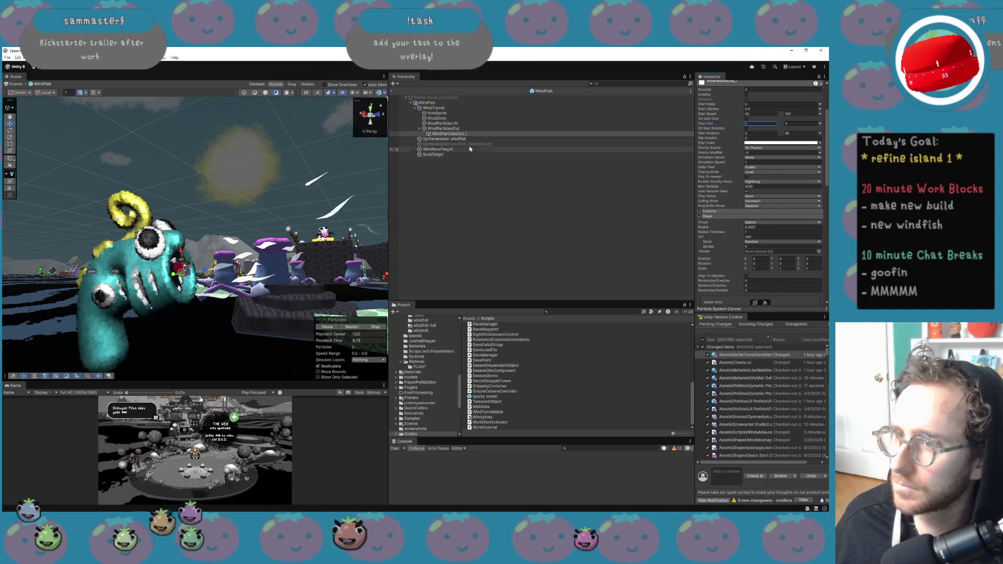
click(360, 328)
click(361, 328)
click(360, 328)
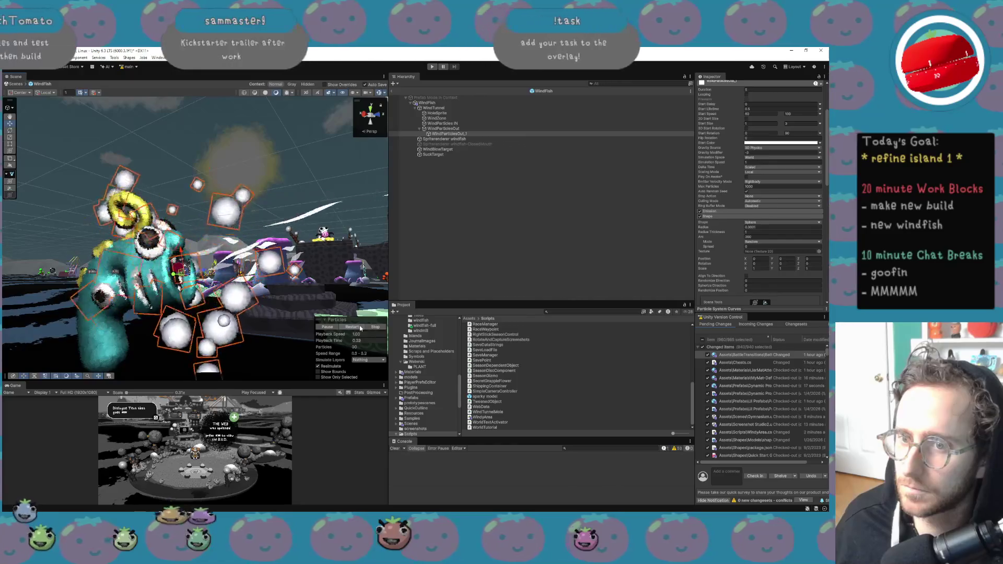
click(360, 328)
click(360, 328)
click(360, 328)
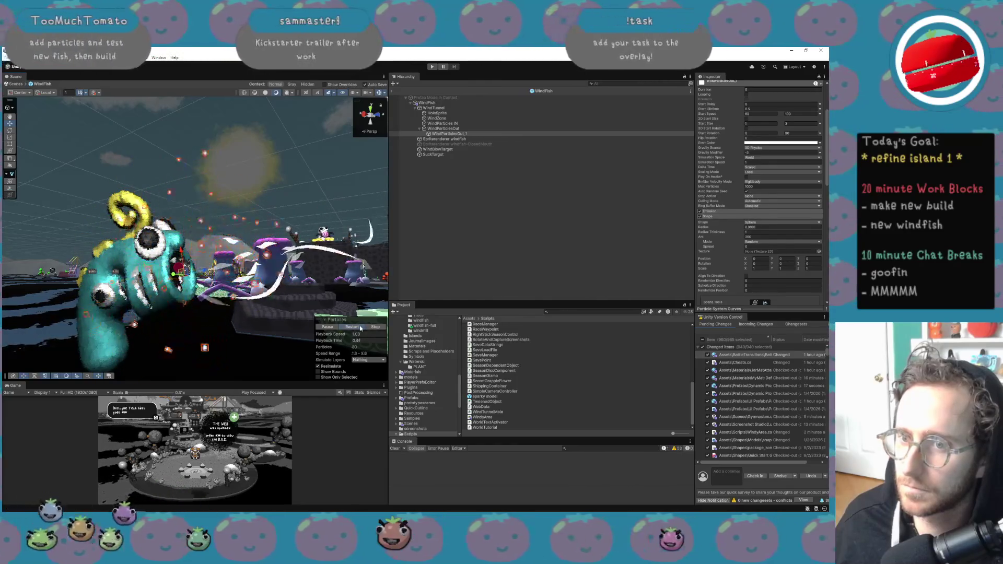
click(360, 328)
click(361, 328)
click(361, 328)
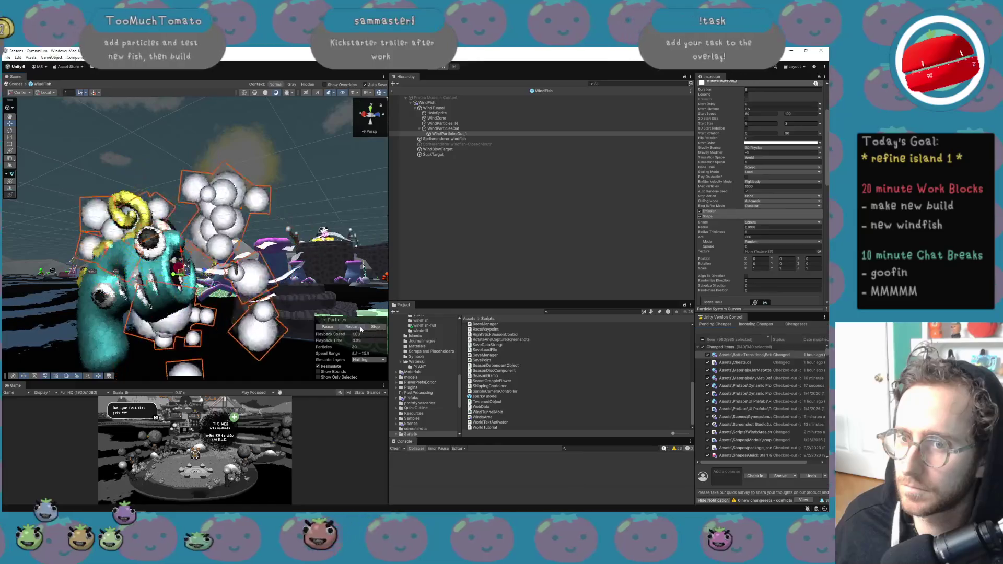
click(495, 203)
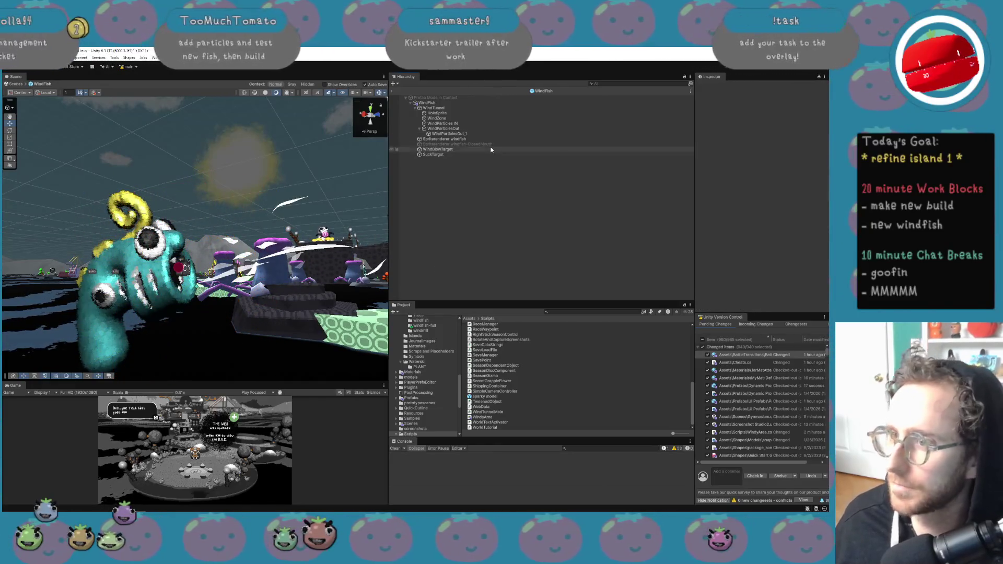
Select WindParticlesOut and change its maximum start speed to 50.
click(522, 134)
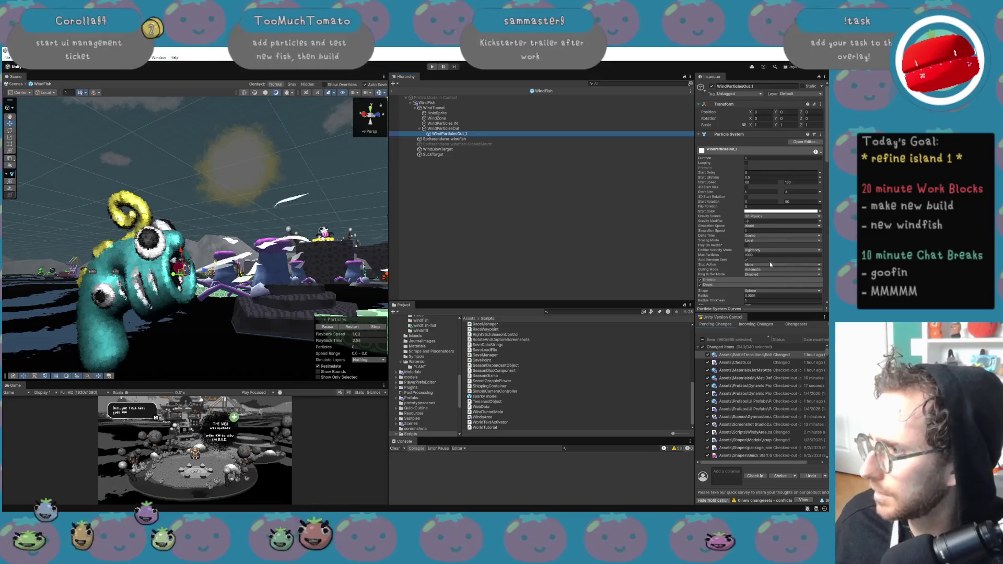
click(472, 192)
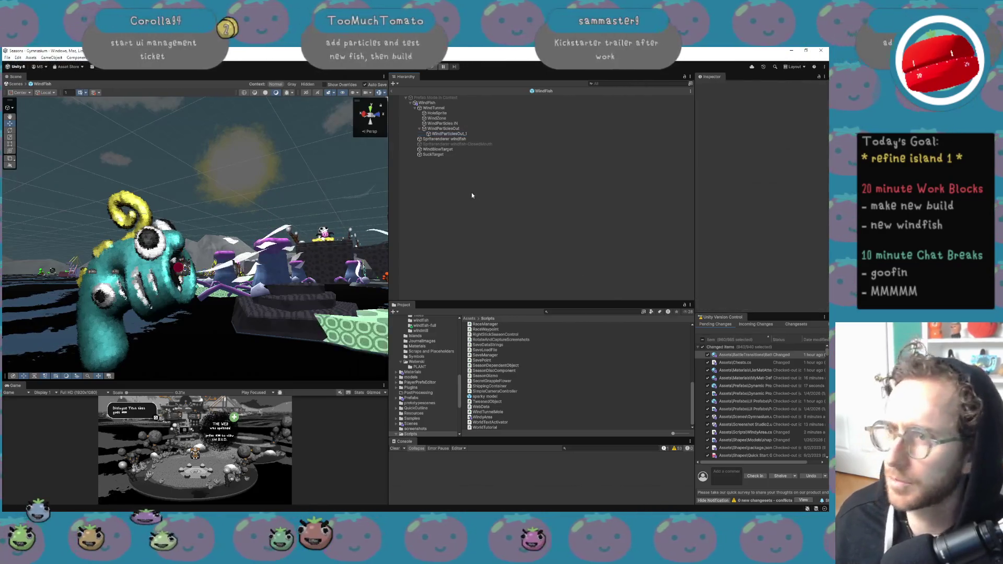
click(419, 129)
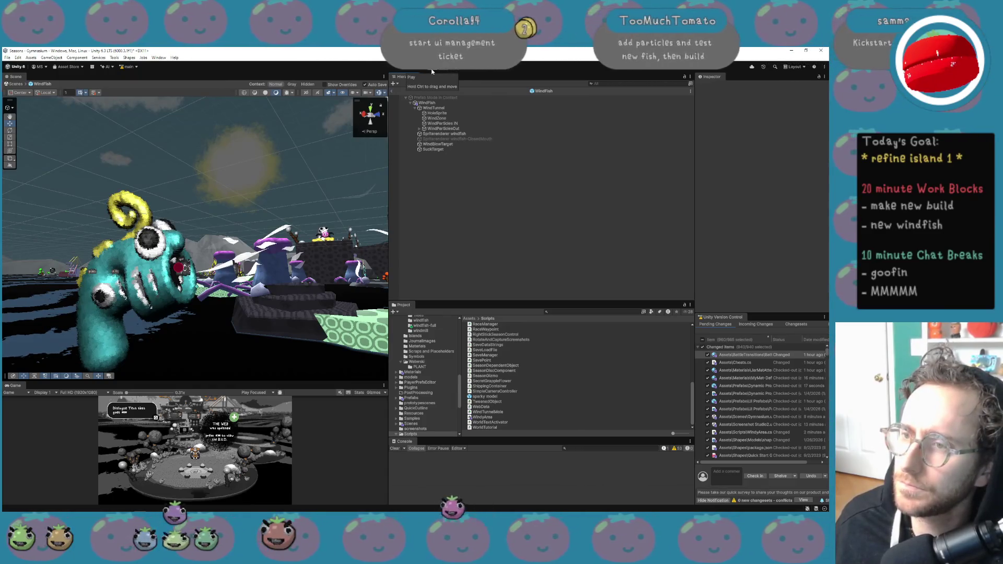
click(444, 128)
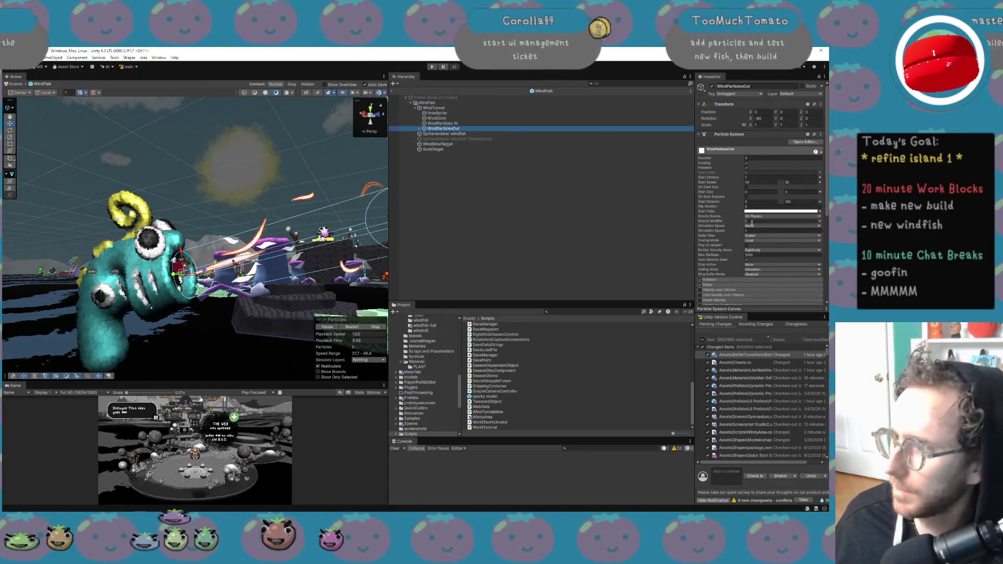
scroll(752, 223, down, 3)
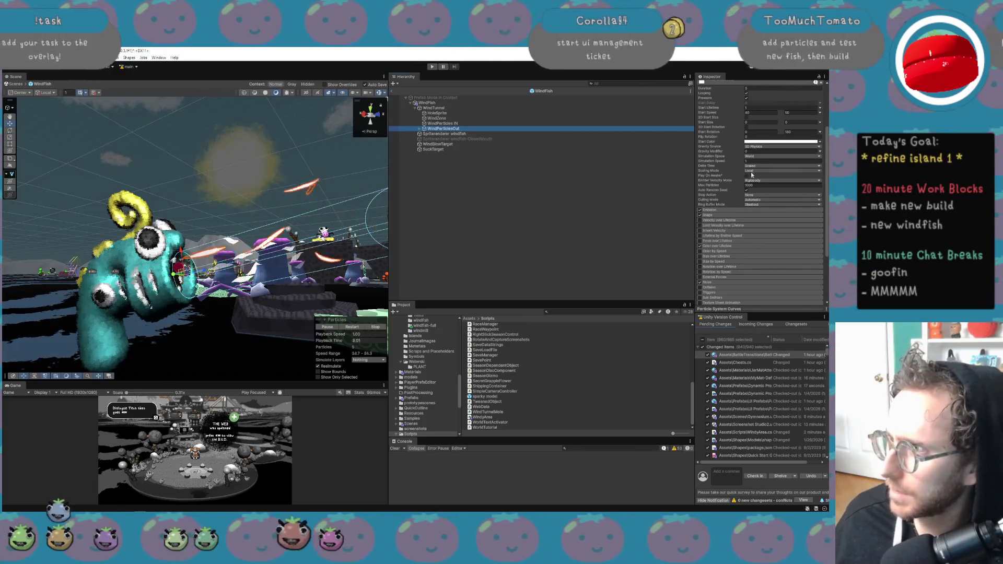
mouse_move(782, 115)
mouse_down()
mouse_move(992, 113)
mouse_move(53, 111)
mouse_move(179, 111)
mouse_move(156, 111)
mouse_up()
mouse_move(219, 235)
mouse_down()
mouse_move(312, 268)
mouse_move(156, 277)
mouse_up()
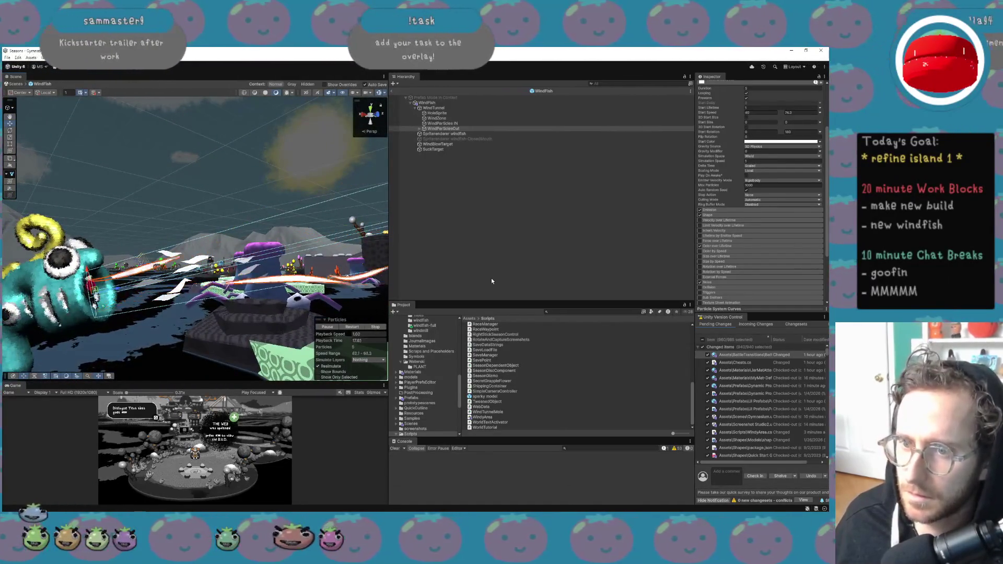
text(50)
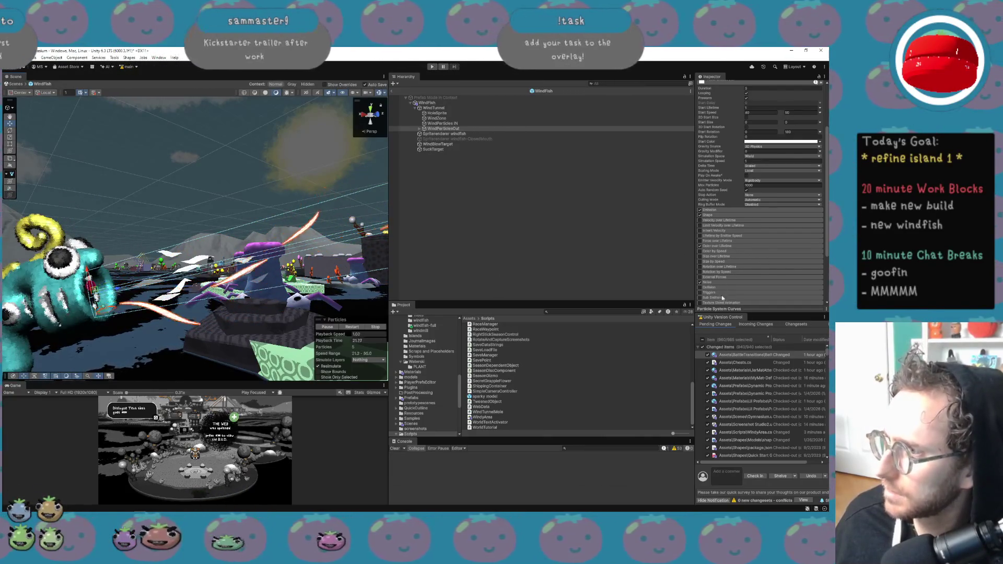
Set the Emission module's Rate over Time to 10.
click(728, 210)
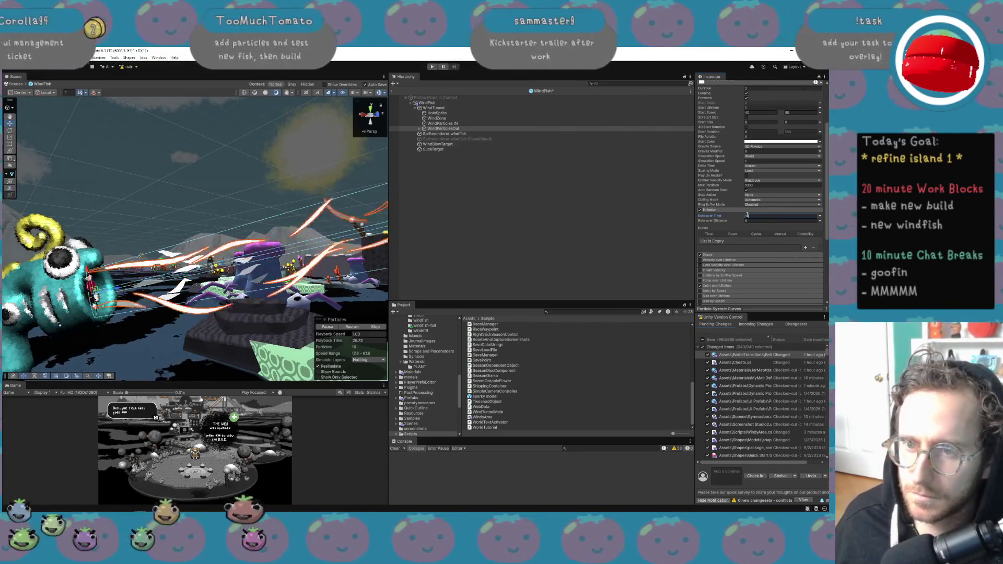
text(0)
key(Return)
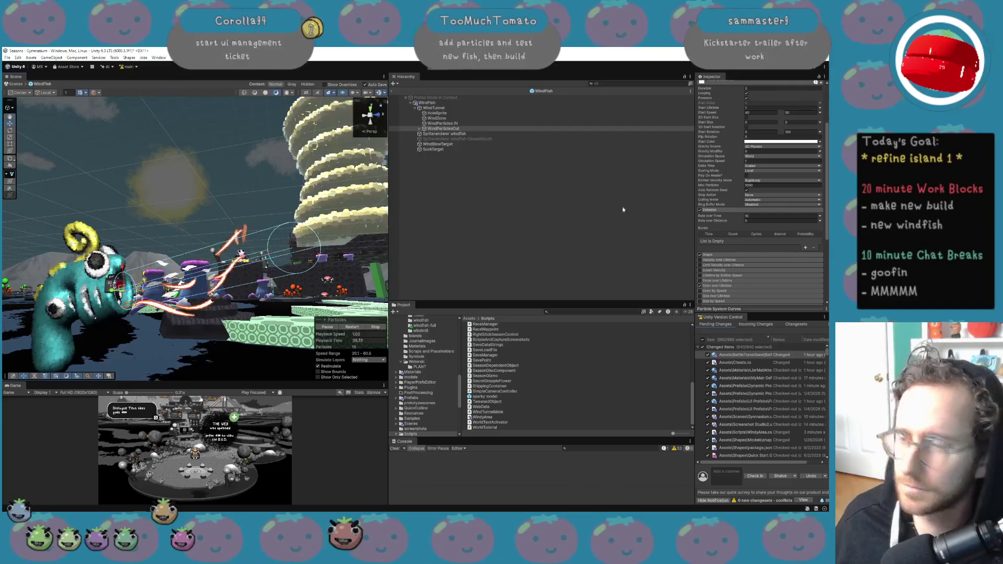
In the WindFish prefab's WindZone, assign ClosedMouth as the Closed Mouth Sprite.
click(574, 182)
click(391, 90)
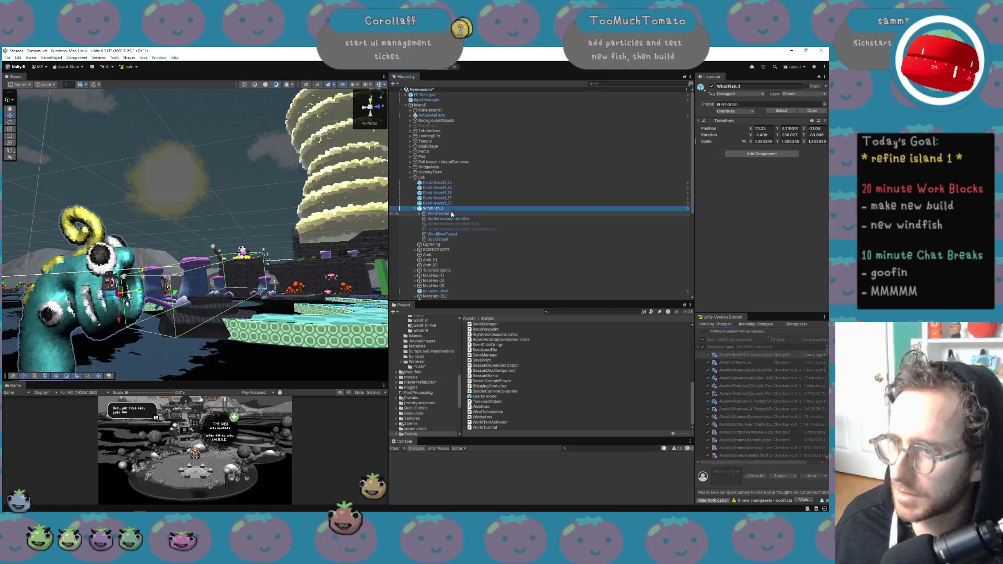
click(803, 111)
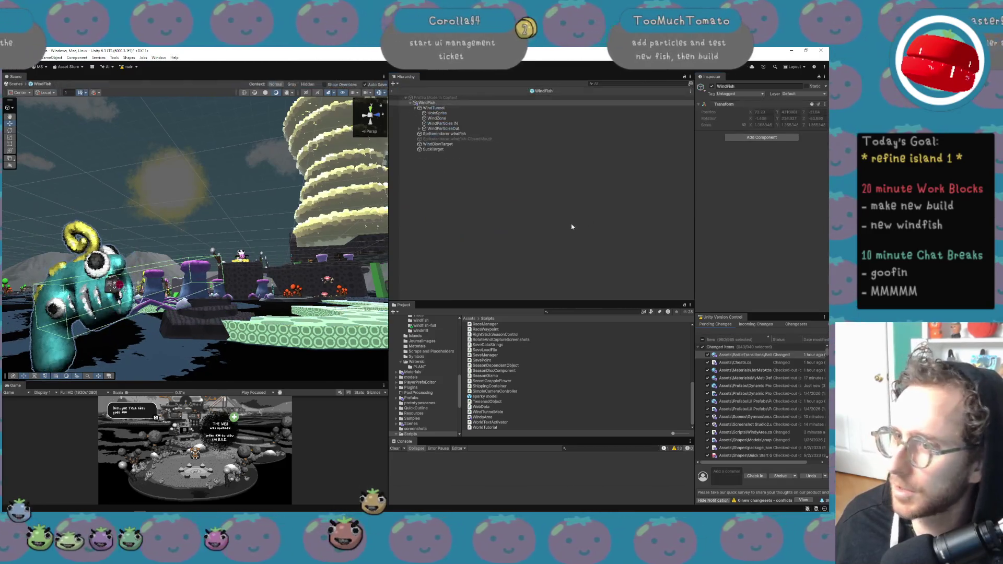
click(436, 118)
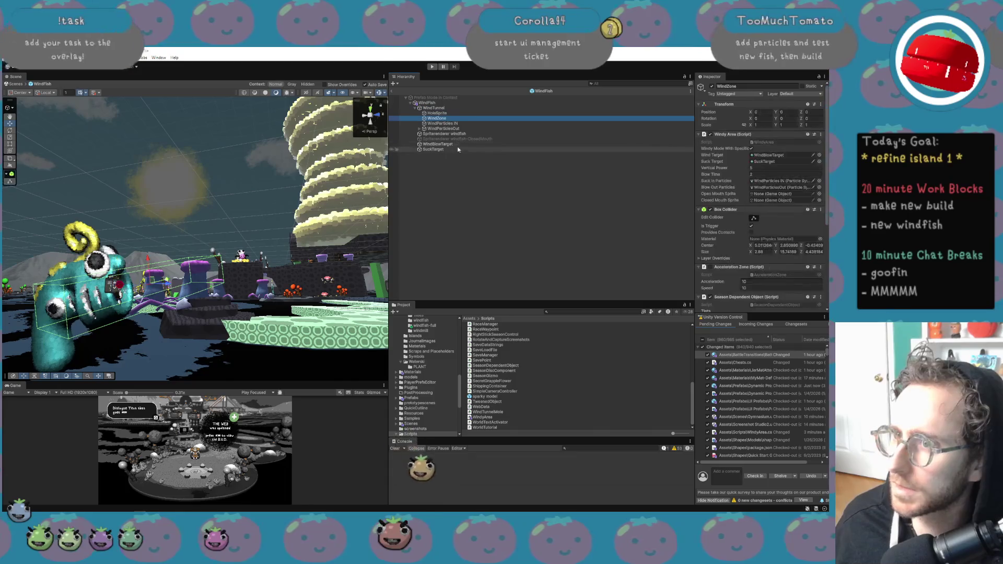
mouse_move(460, 139)
mouse_down()
mouse_move(741, 188)
mouse_move(772, 204)
mouse_up()
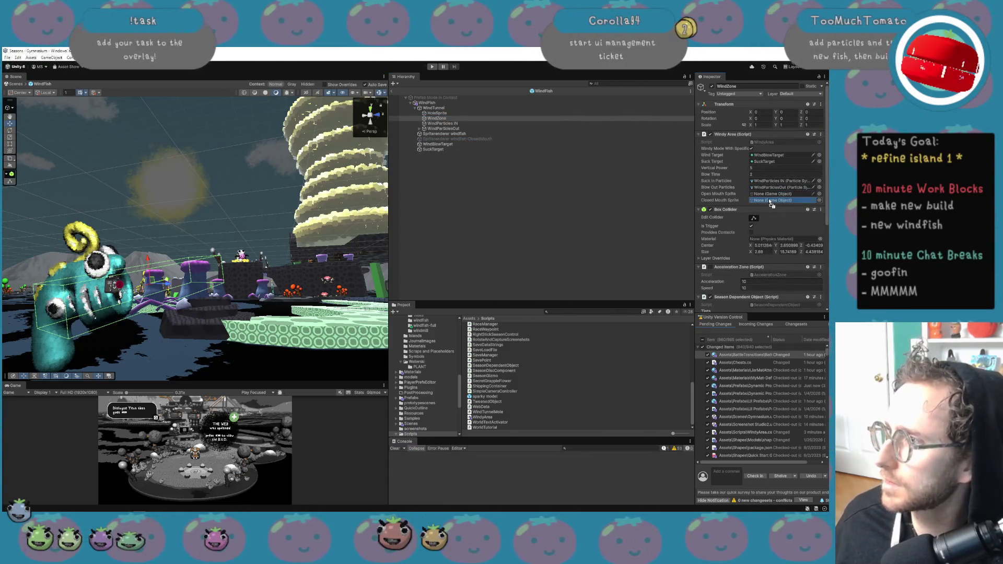
drag(462, 133, 811, 203)
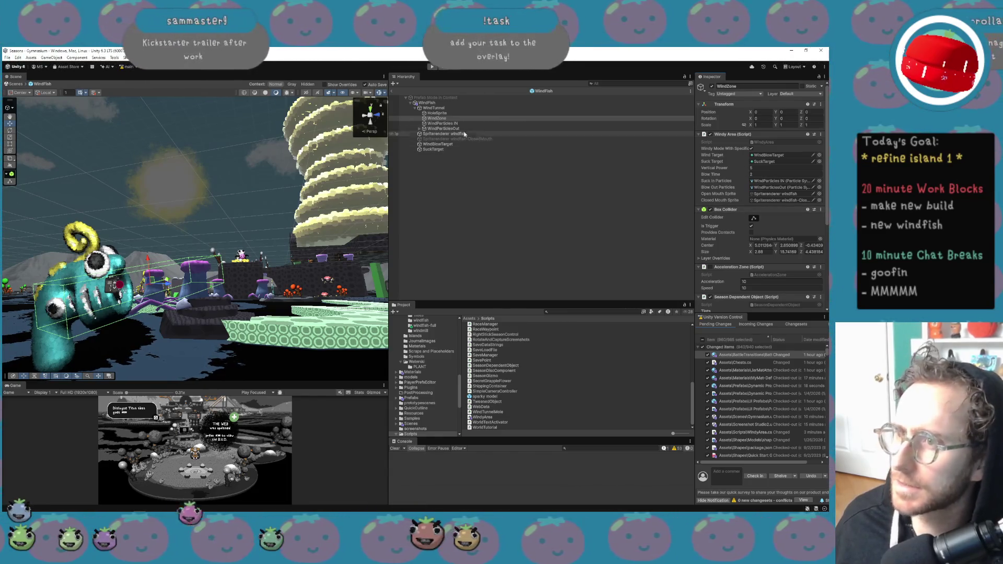
Back in the Gymnasium scene, delete the stray windfish-Full sprite object and start Play mode.
click(395, 93)
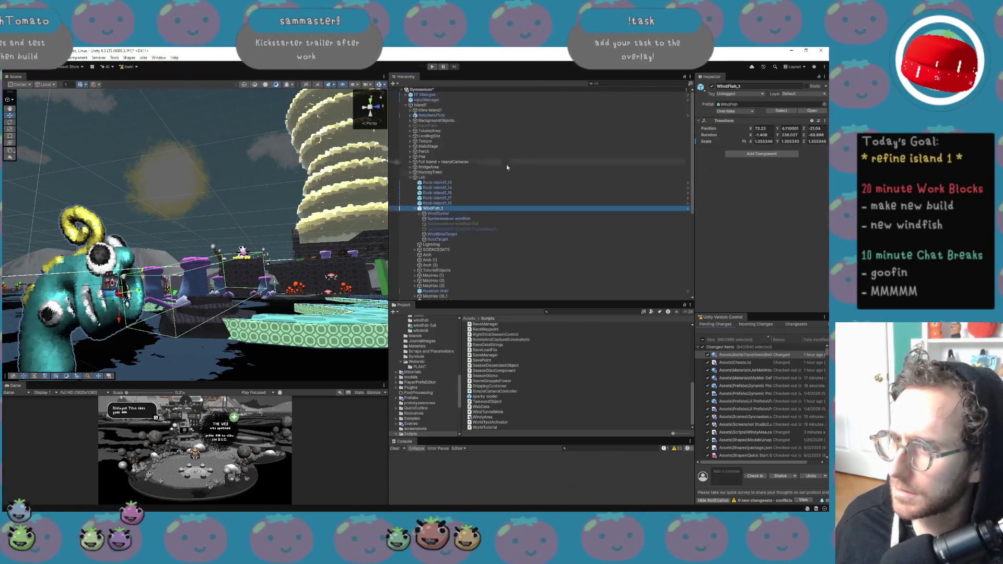
click(480, 225)
key(Delete)
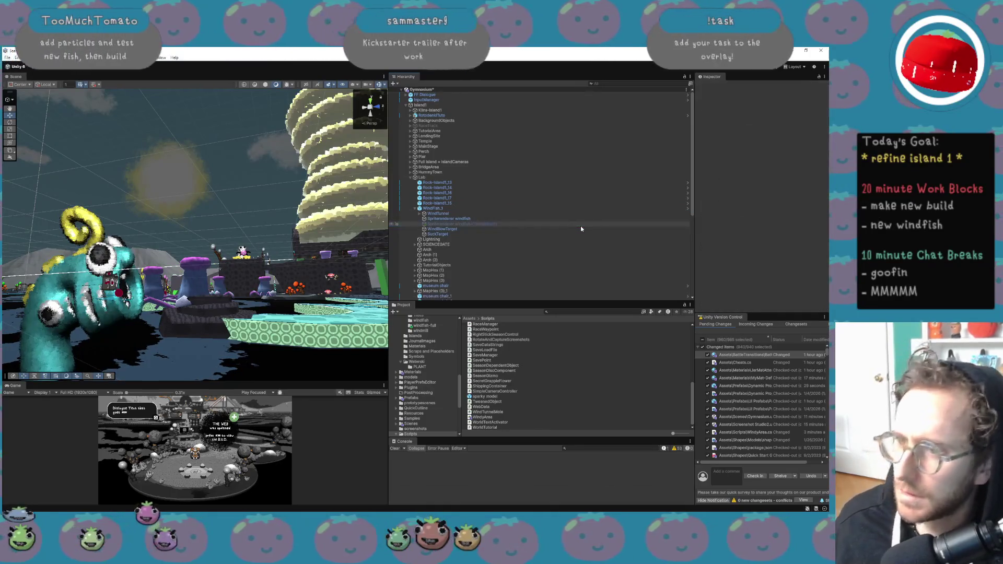
click(434, 67)
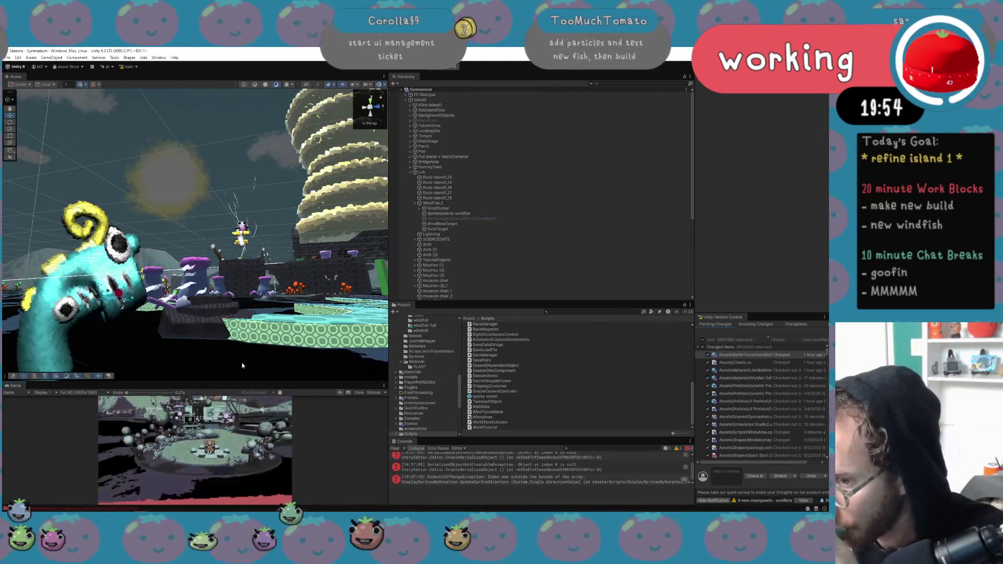
Dock an enlarged Game view beside the Scene view and warp the running game to another area.
mouse_move(16, 386)
mouse_down()
mouse_move(470, 157)
mouse_move(541, 188)
mouse_up()
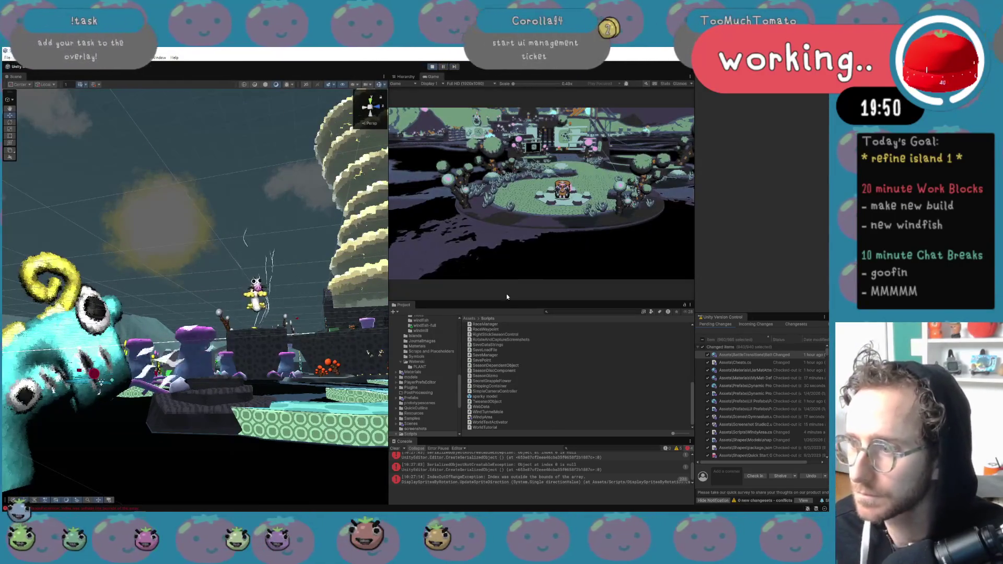
drag(506, 298, 502, 415)
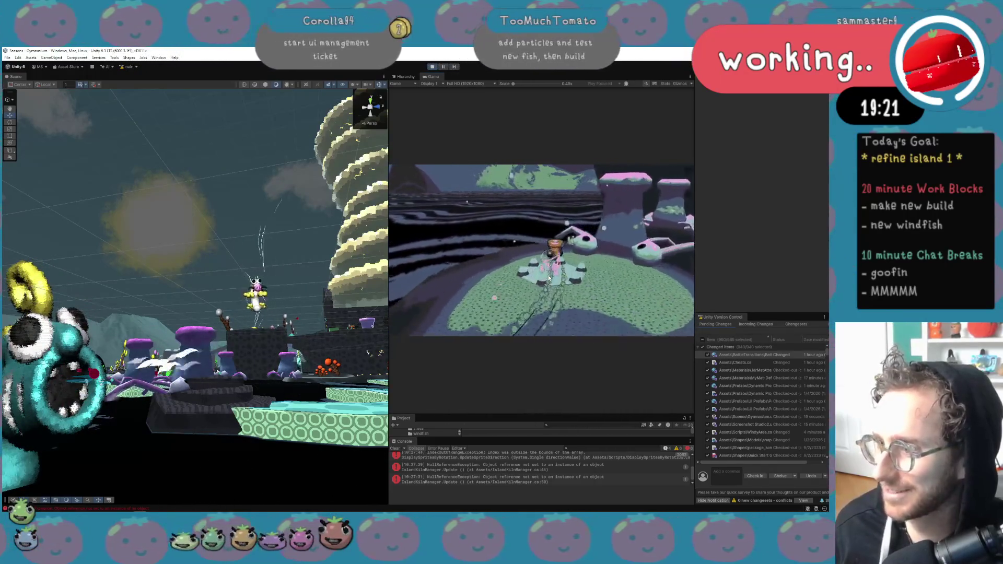
key(ctrl+s)
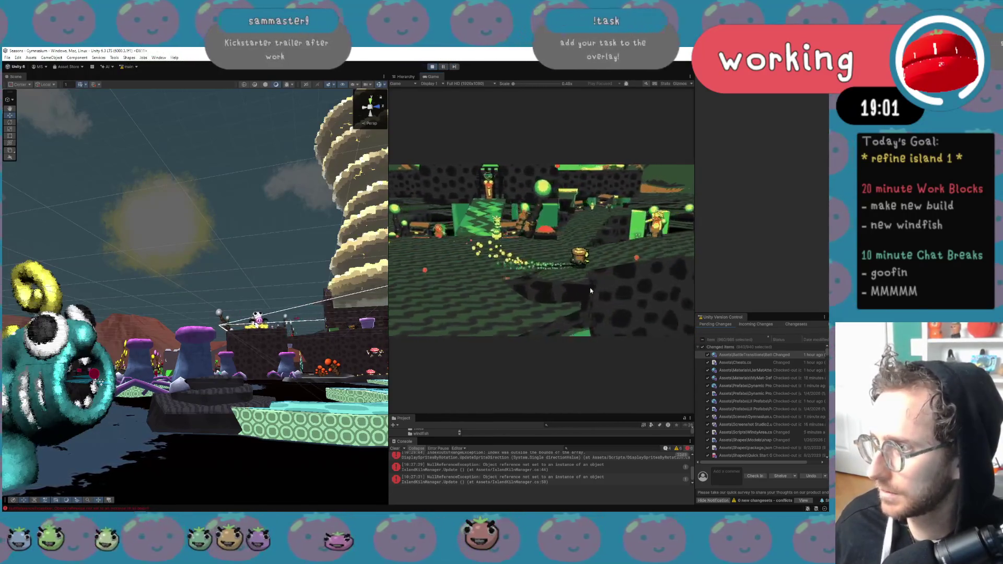
Maximize the Game view from its options menu so the running game fills the editor.
click(690, 77)
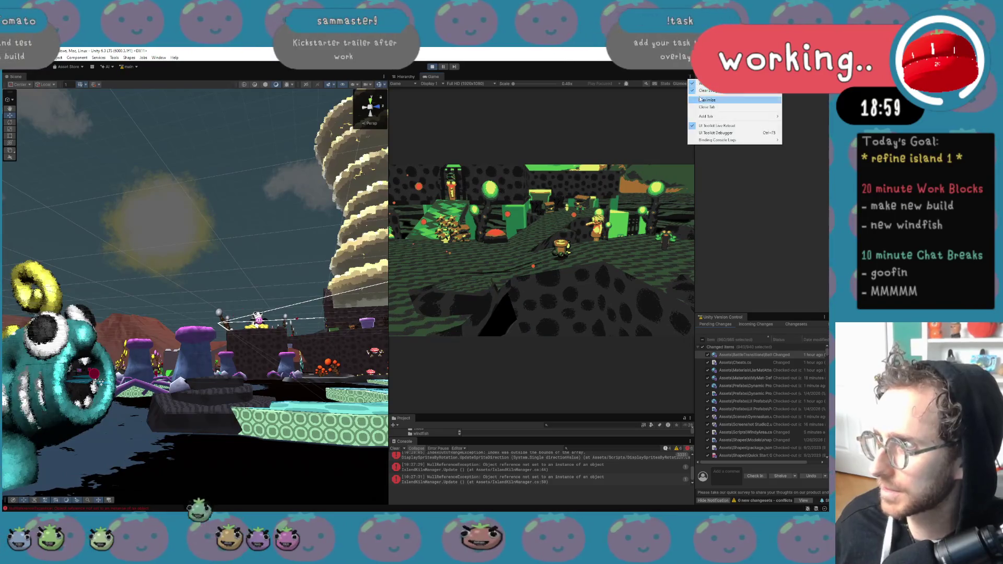
click(706, 100)
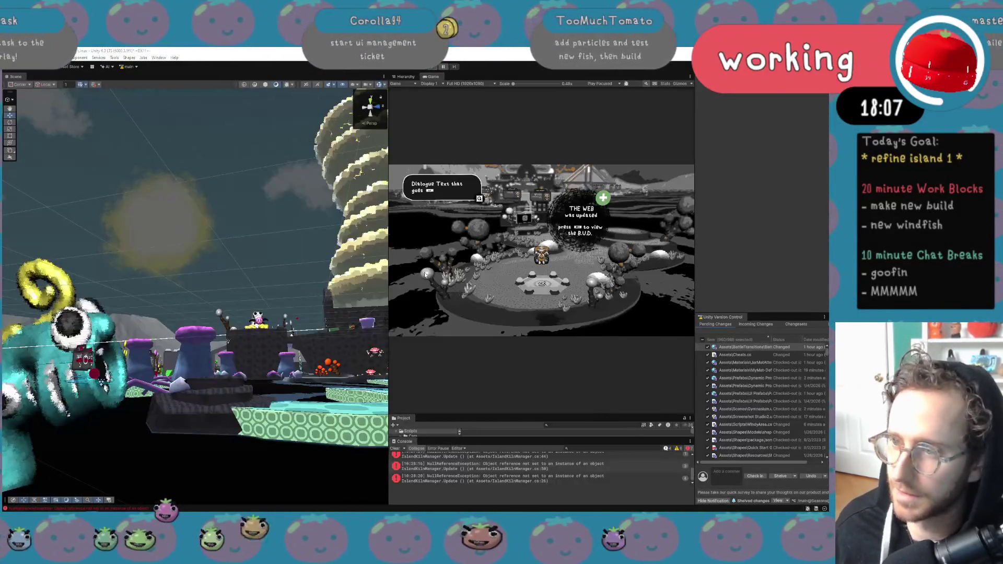
In WindyArea.cs set suckInTime from .2f to .5f and holdTime to .4, then return to Unity.
key(alt+Tab)
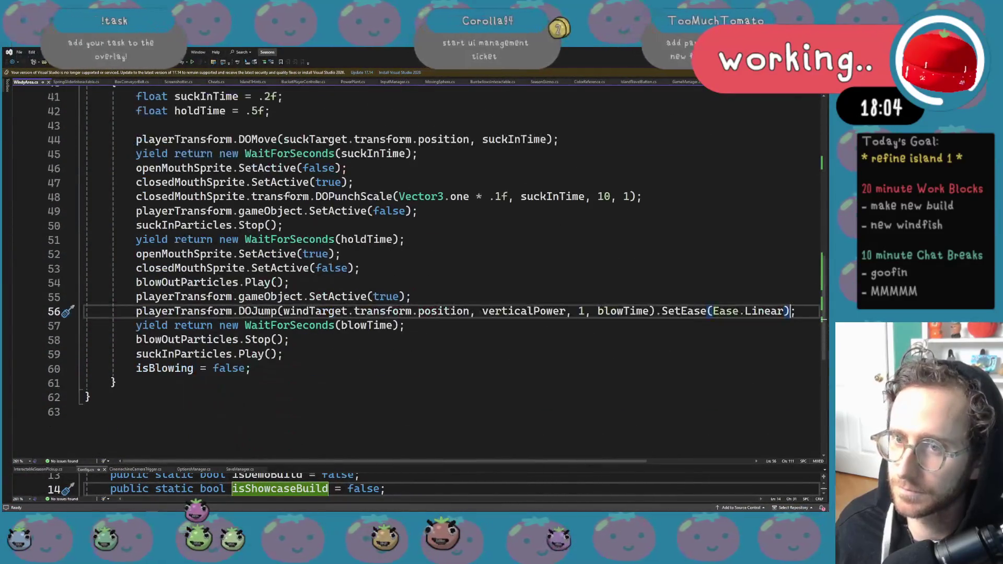
scroll(291, 195, up, 2)
click(264, 182)
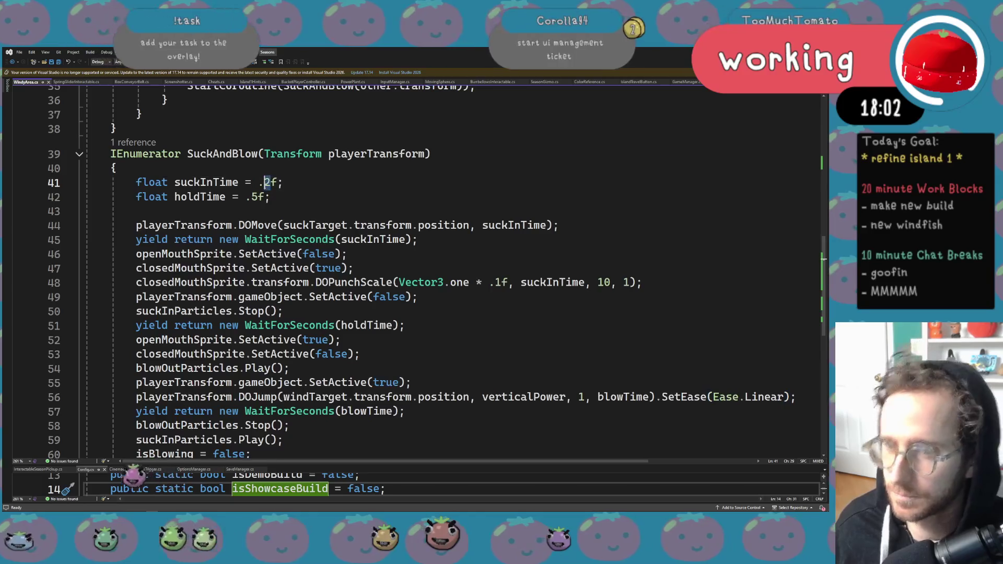
key(Delete)
text(5)
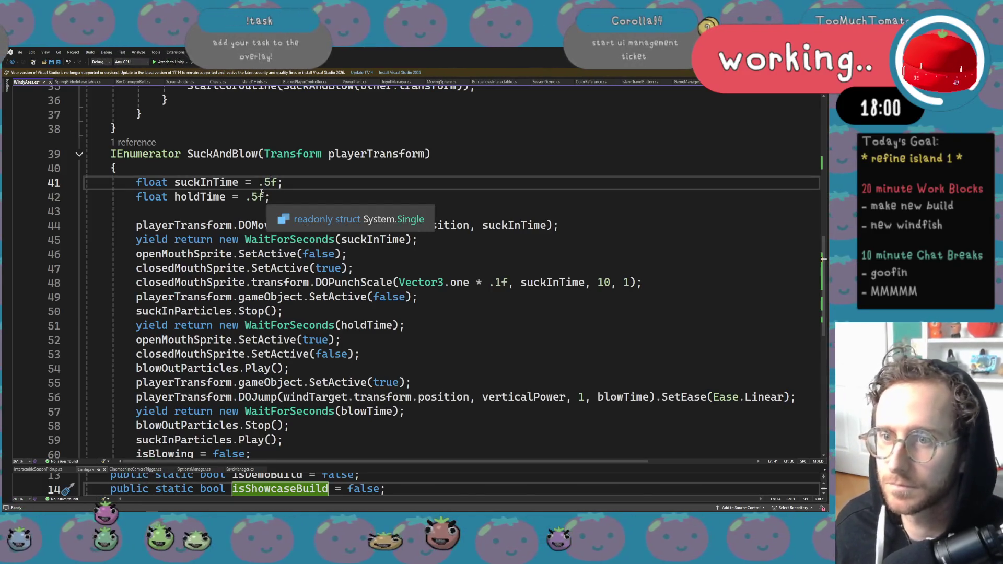
click(254, 197)
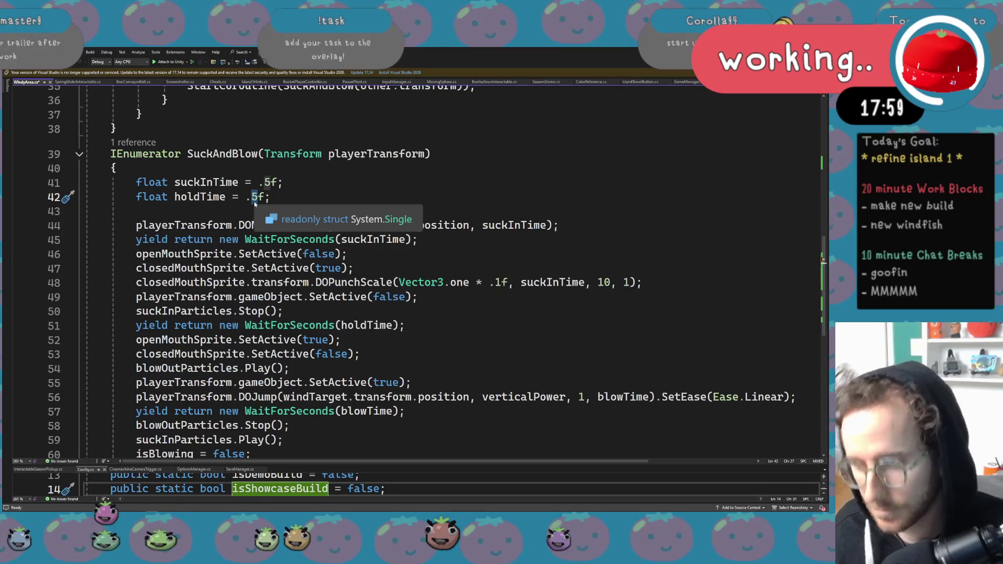
key(Delete)
text(7)
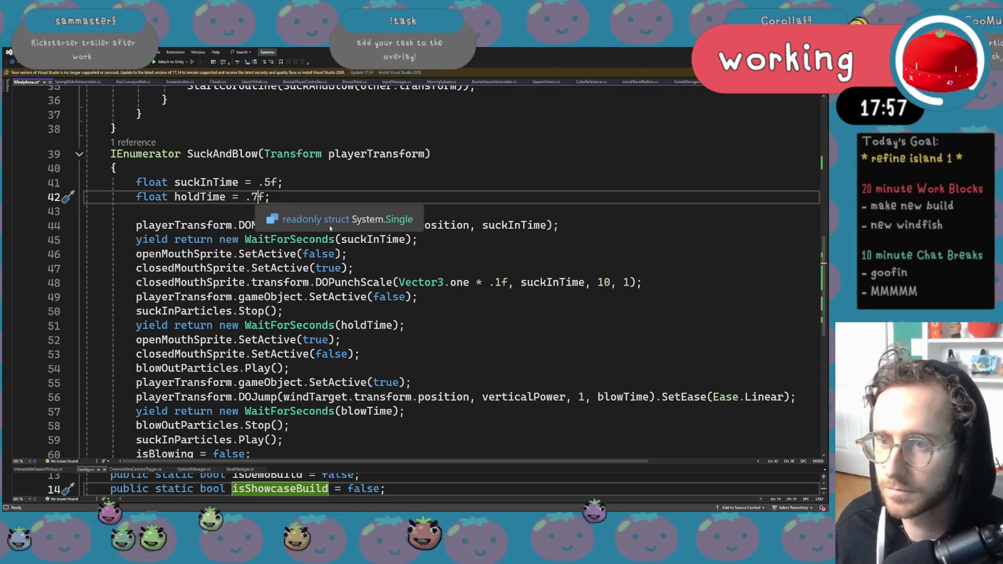
key(BackSpace)
text(4)
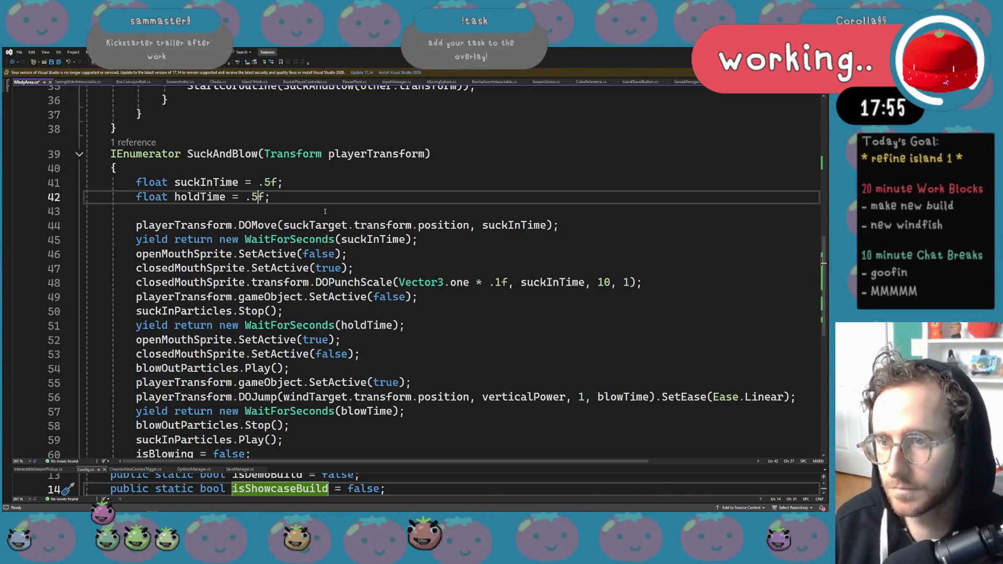
key(alt+Tab)
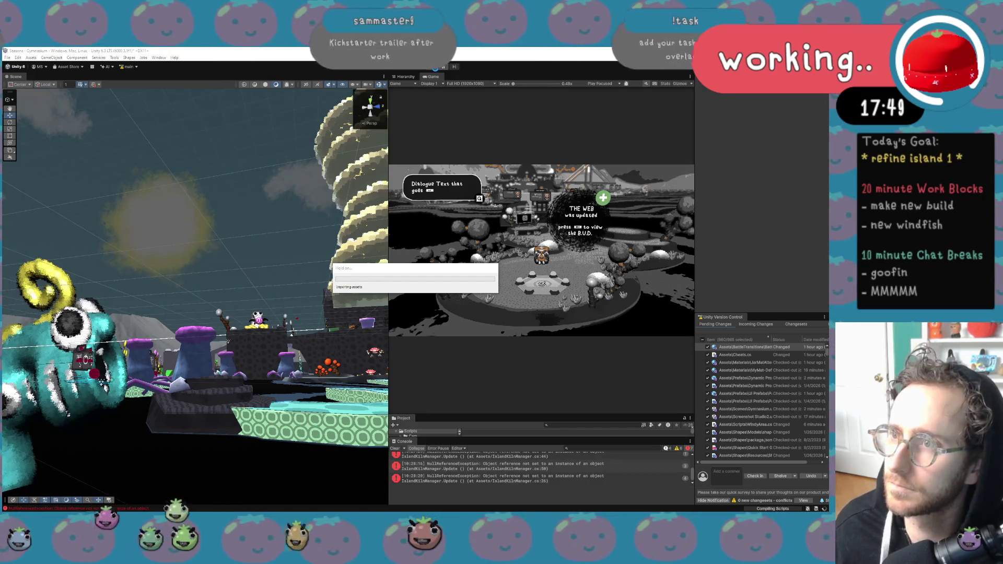
Start Play mode and maximize the Game view to test the new suck and hold timings.
click(434, 67)
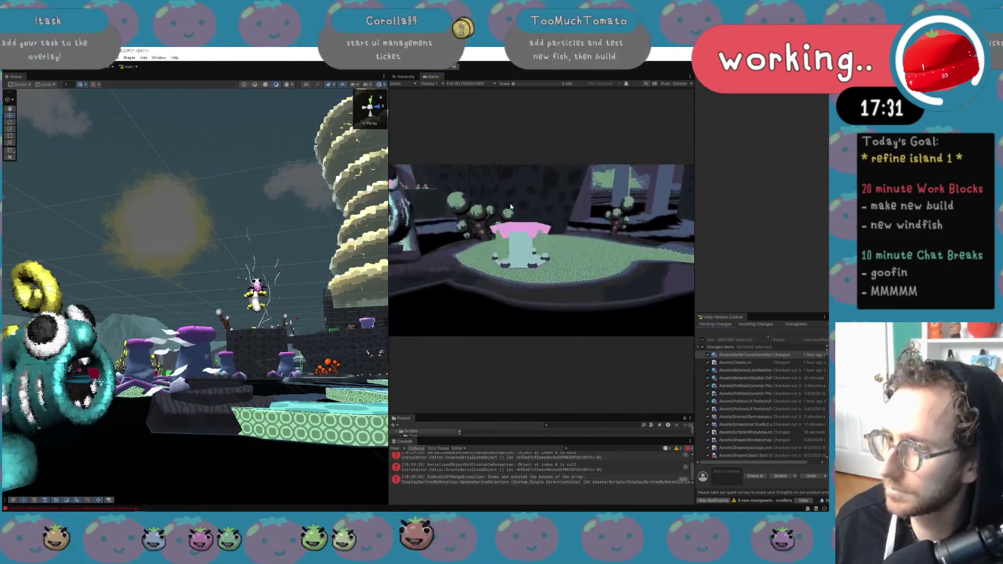
click(706, 100)
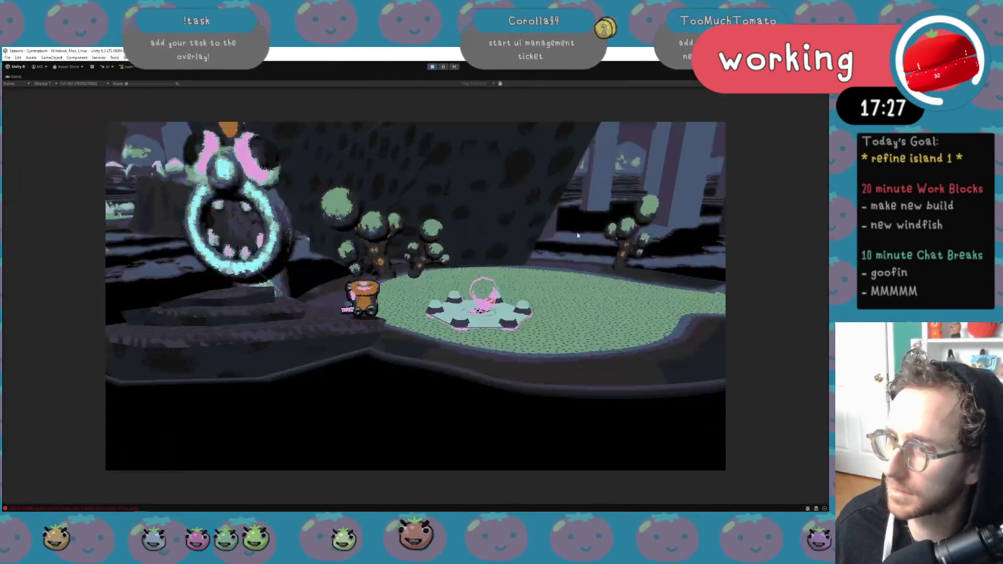
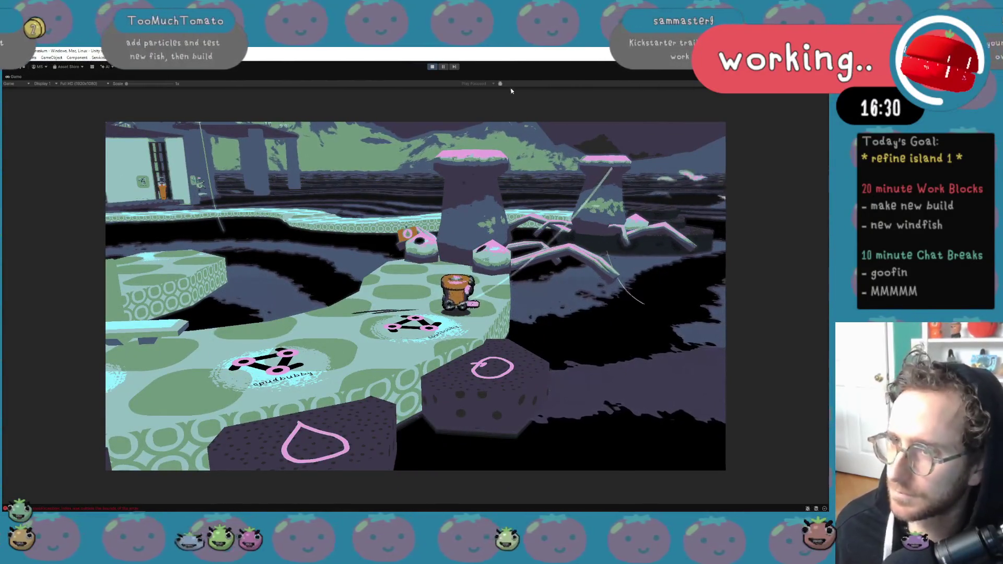
Exit Play mode, frame the WindFish, and dock an enlarged Game view below the Scene view.
click(435, 66)
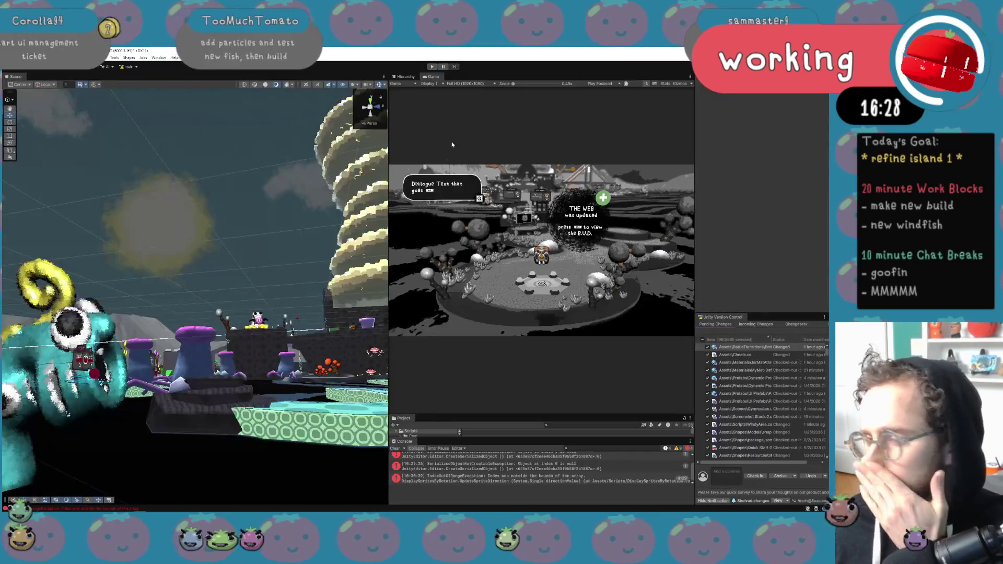
drag(286, 277, 269, 295)
key(f)
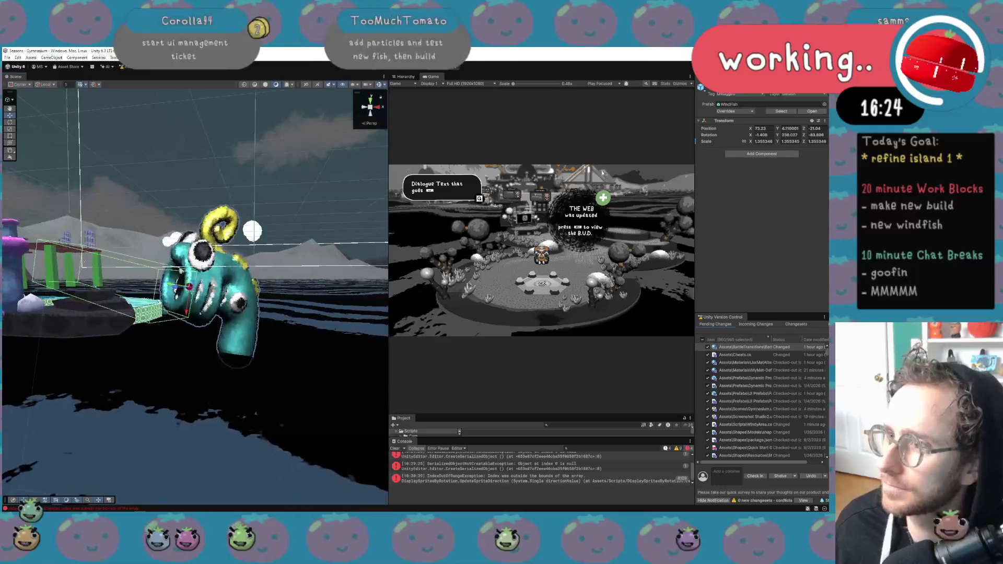
mouse_move(433, 76)
mouse_down()
mouse_move(324, 186)
mouse_move(161, 444)
mouse_up()
drag(243, 362, 243, 283)
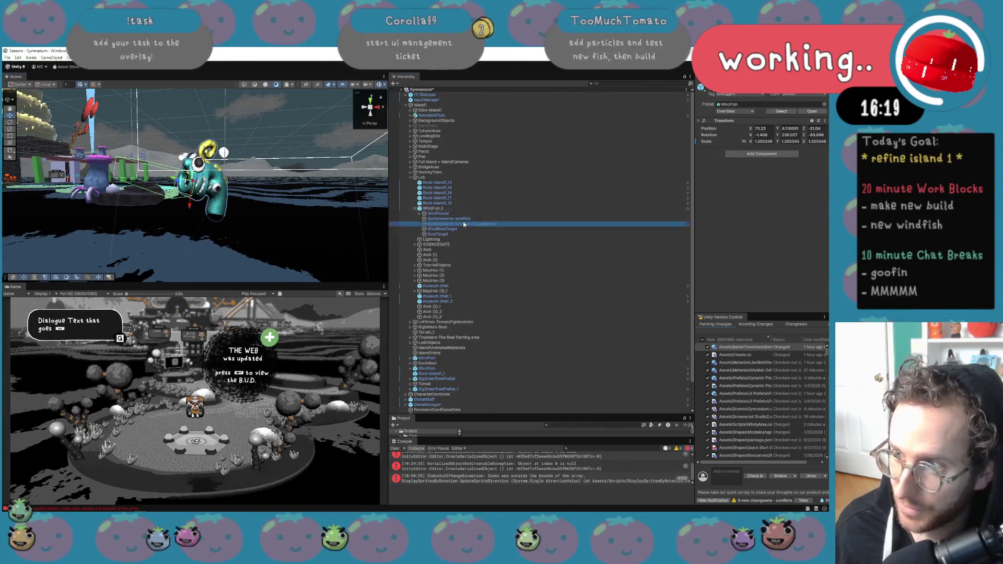
Select SuckTarget, then expand the WindTunnel in the Hierarchy to reveal its children.
click(459, 235)
key(Up)
key(Up)
key(Up)
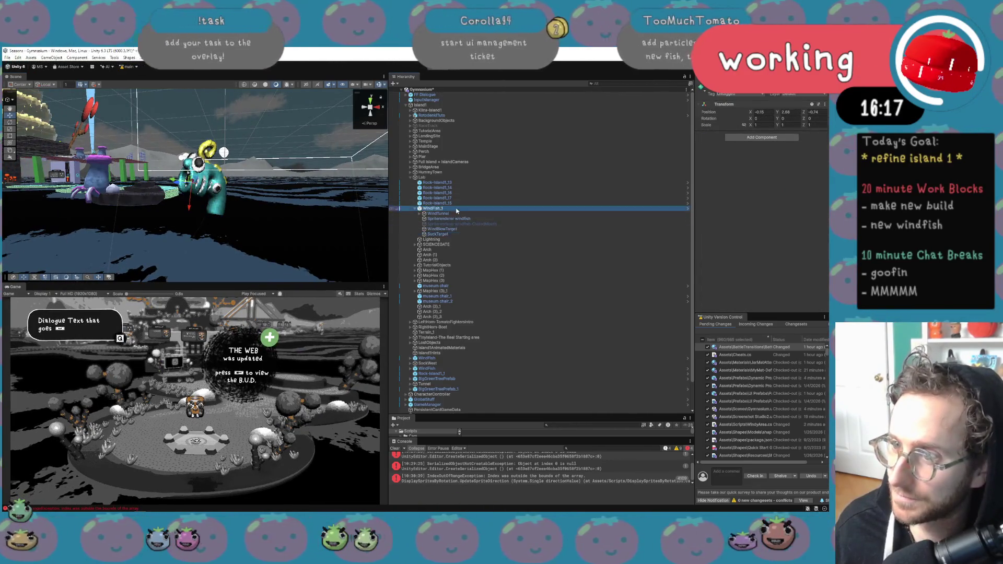
key(Right)
key(Down)
click(453, 213)
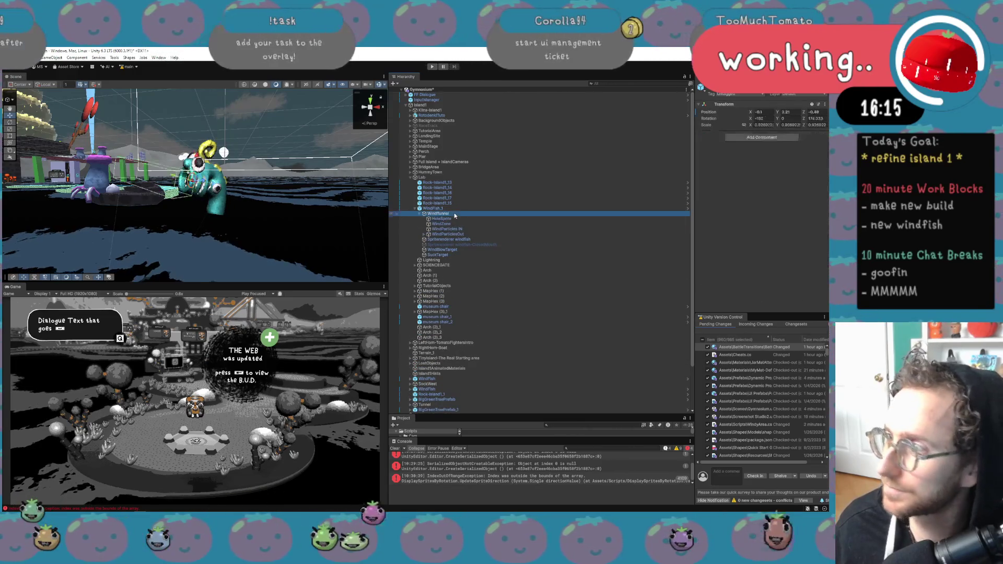
Review the WindZone's wind settings in the Inspector.
key(Down)
key(Down)
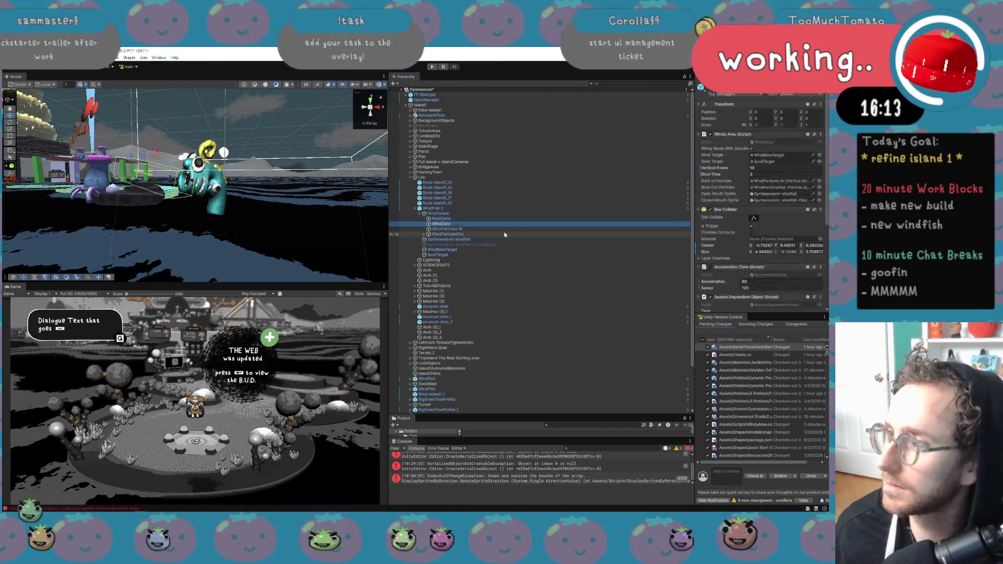
scroll(731, 222, down, 5)
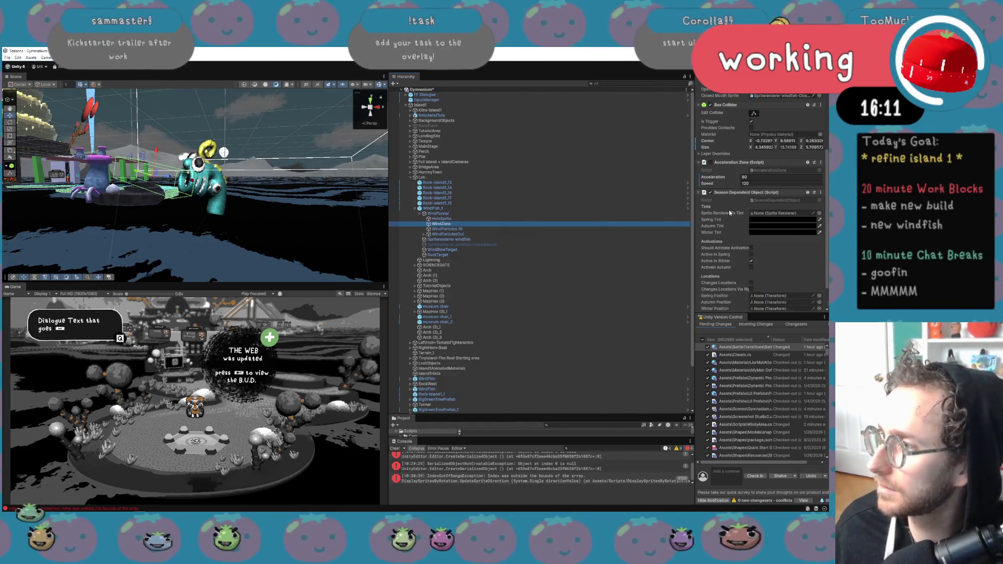
scroll(729, 212, up, 4)
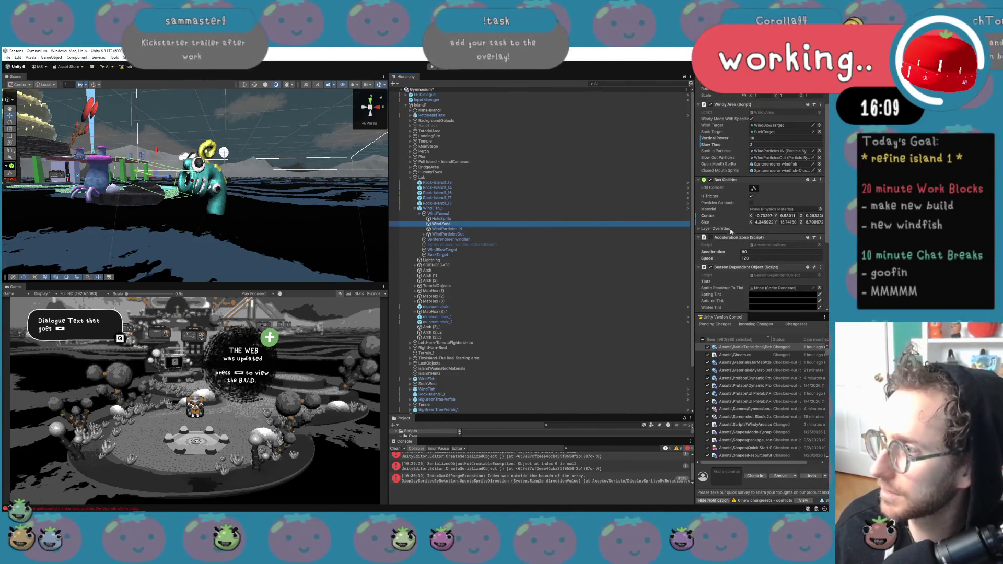
scroll(731, 230, up, 2)
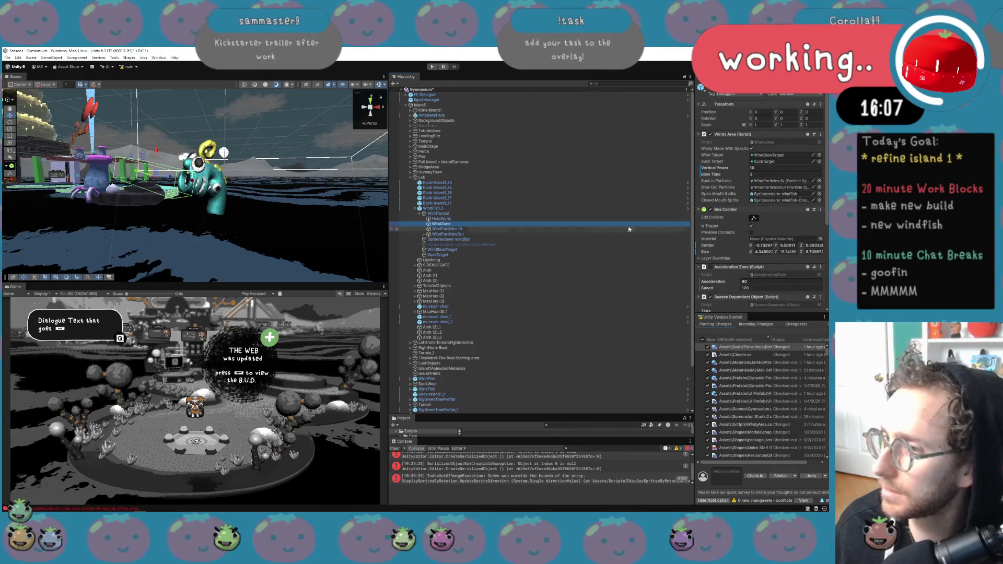
Step through the incoming and outgoing WindParticles systems and the windfish sprite renderer.
click(508, 229)
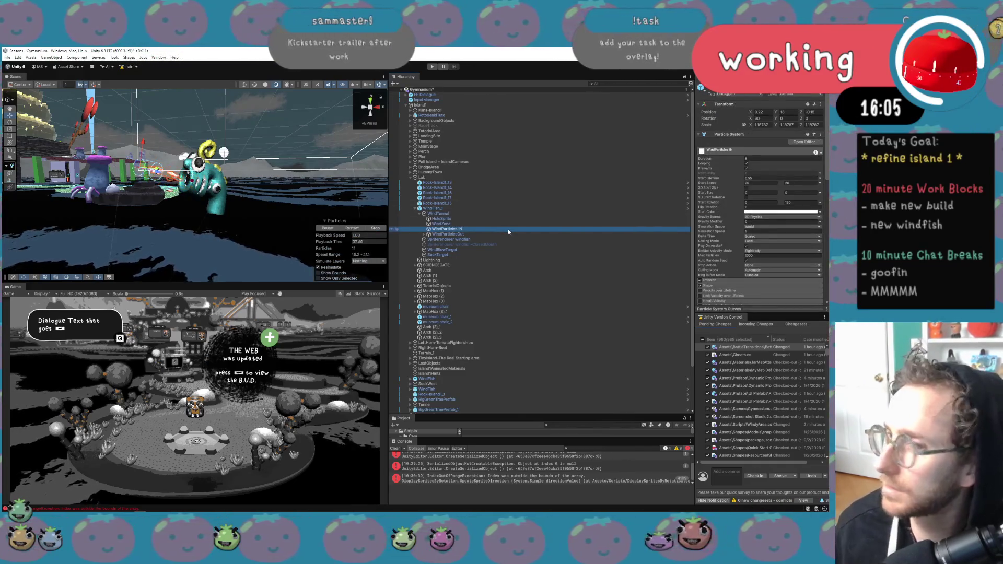
key(Down)
key(Right)
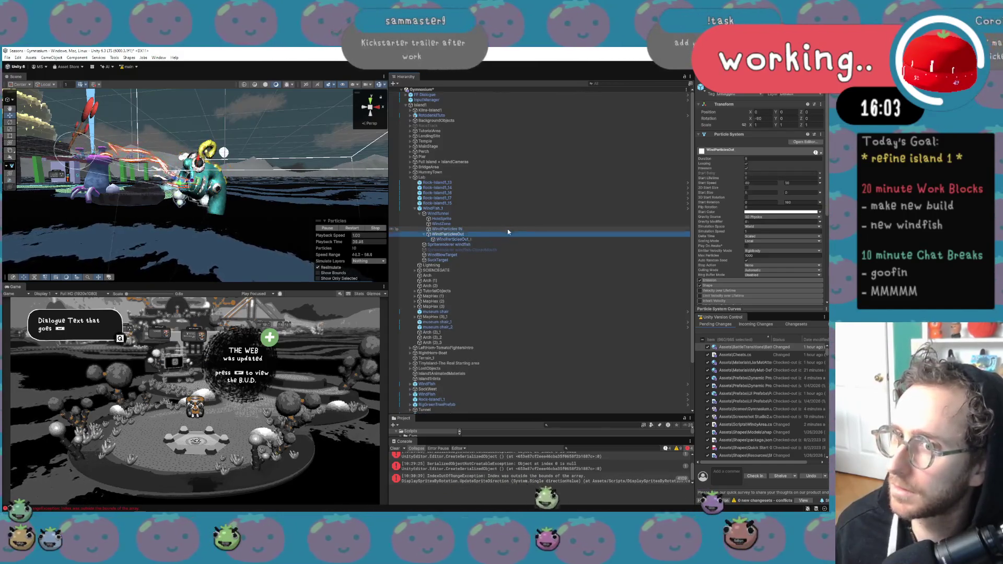
key(Down)
key(Down)
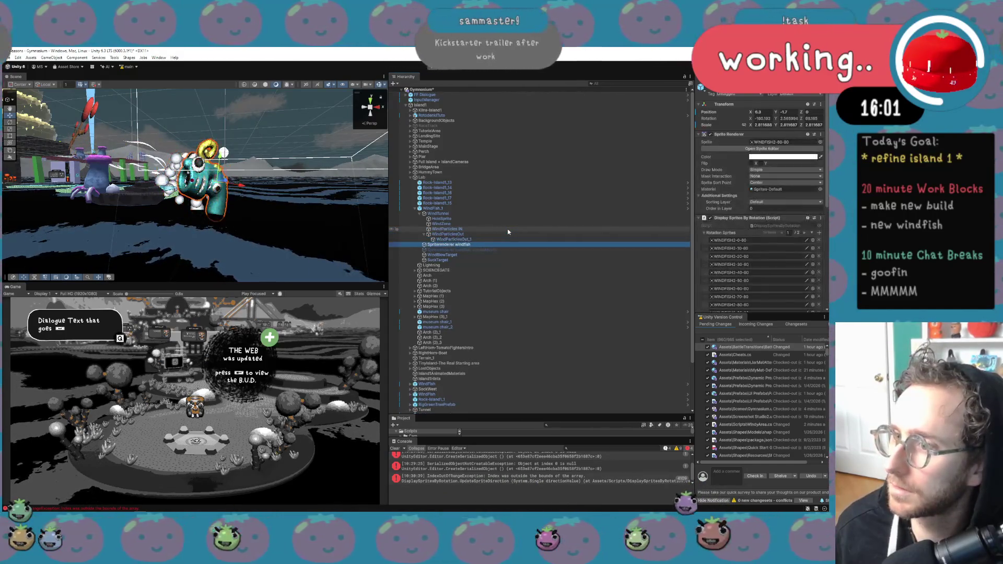
key(Down)
key(Down)
key(Down)
key(Up)
key(Up)
key(Up)
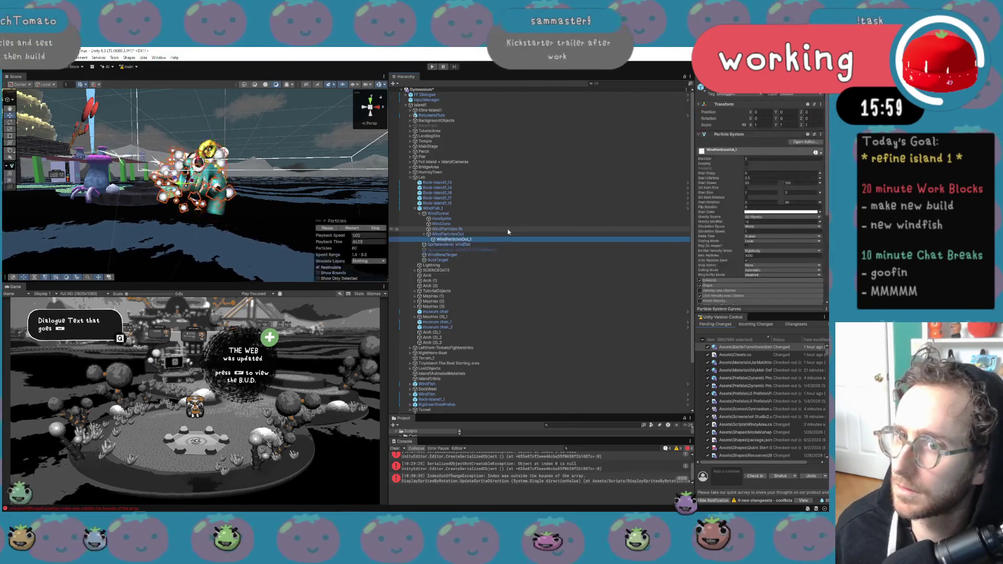
Return to the WindZone settings and open the WindFish prefab for editing.
key(Up)
key(Up)
key(Up)
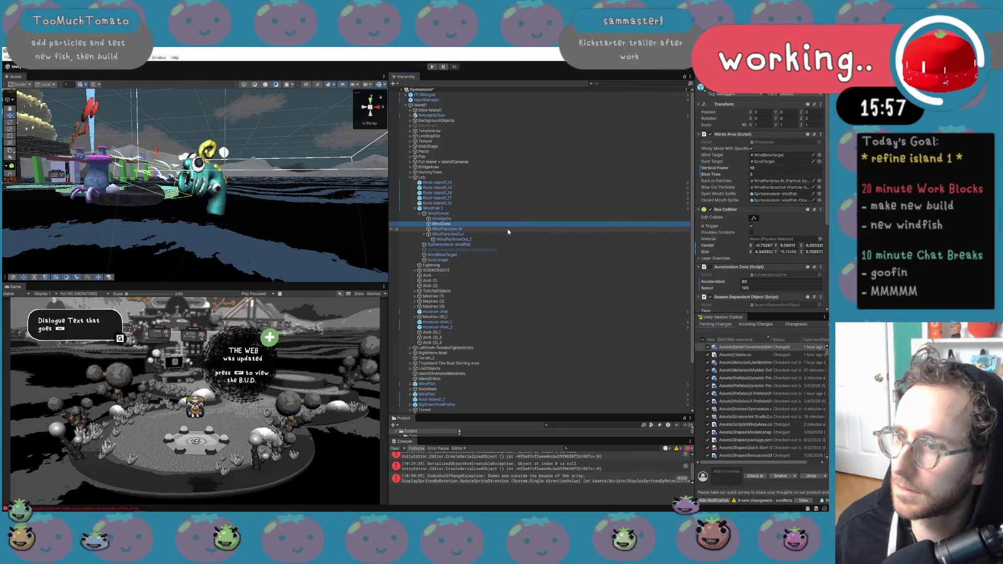
scroll(765, 192, down, 5)
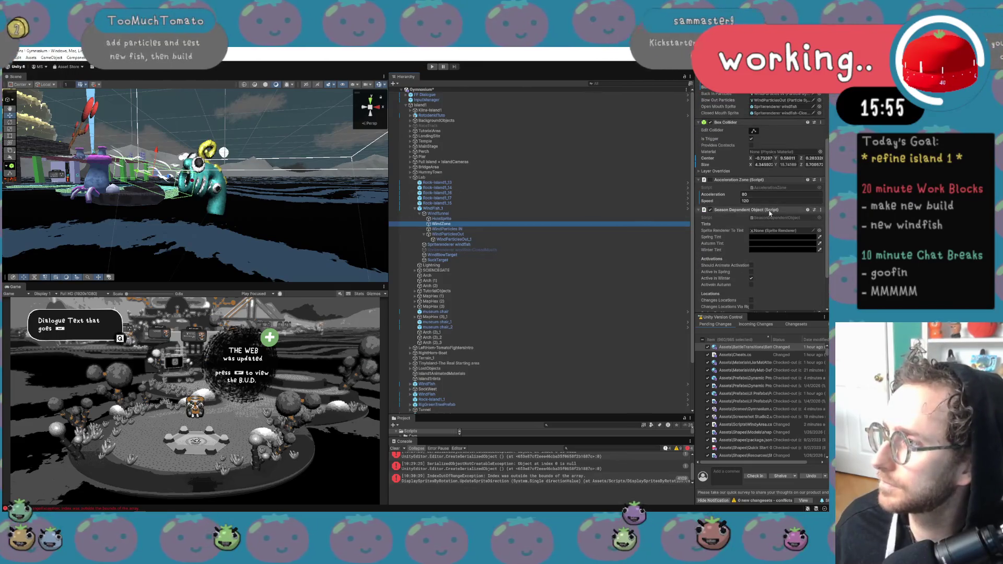
scroll(769, 213, up, 5)
click(687, 208)
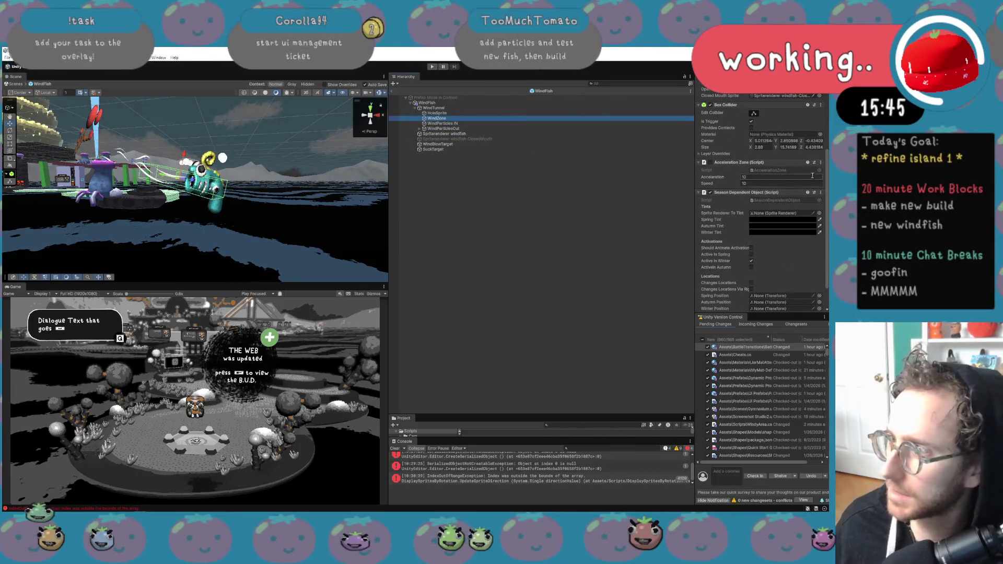
Remove the Acceleration Zone component from WindZone, check the prefab root, and exit Prefab Mode.
click(820, 162)
click(779, 180)
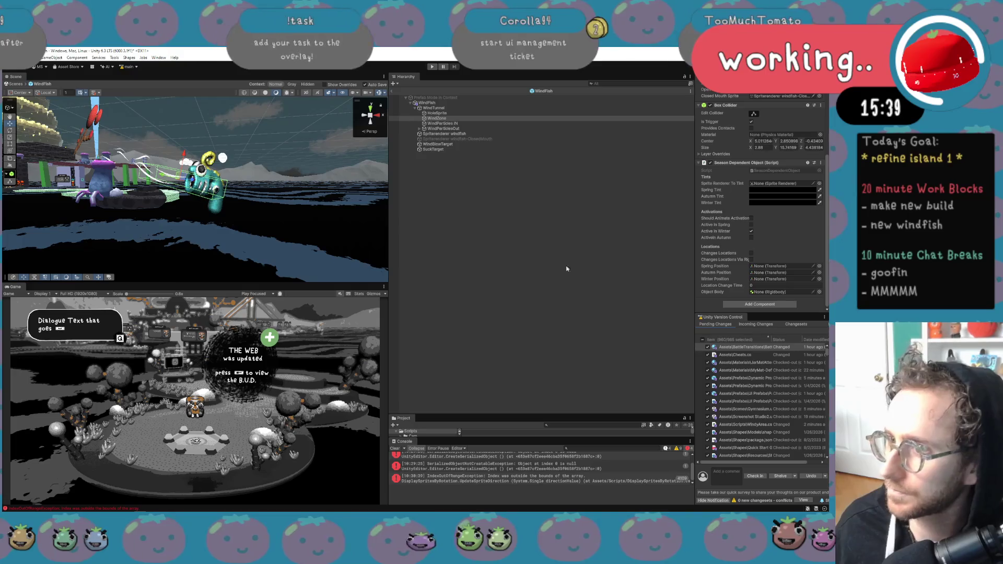
click(455, 103)
click(453, 108)
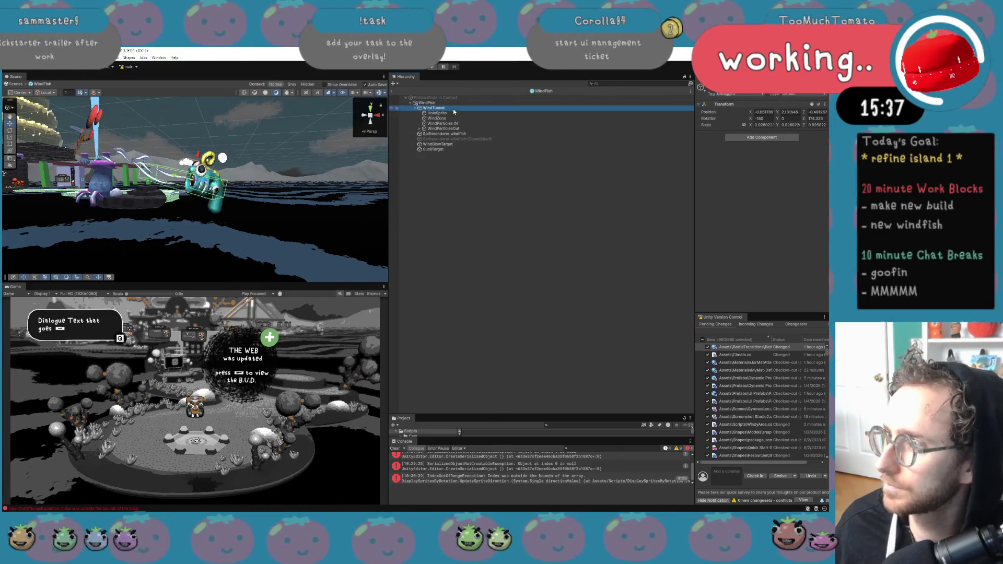
click(391, 91)
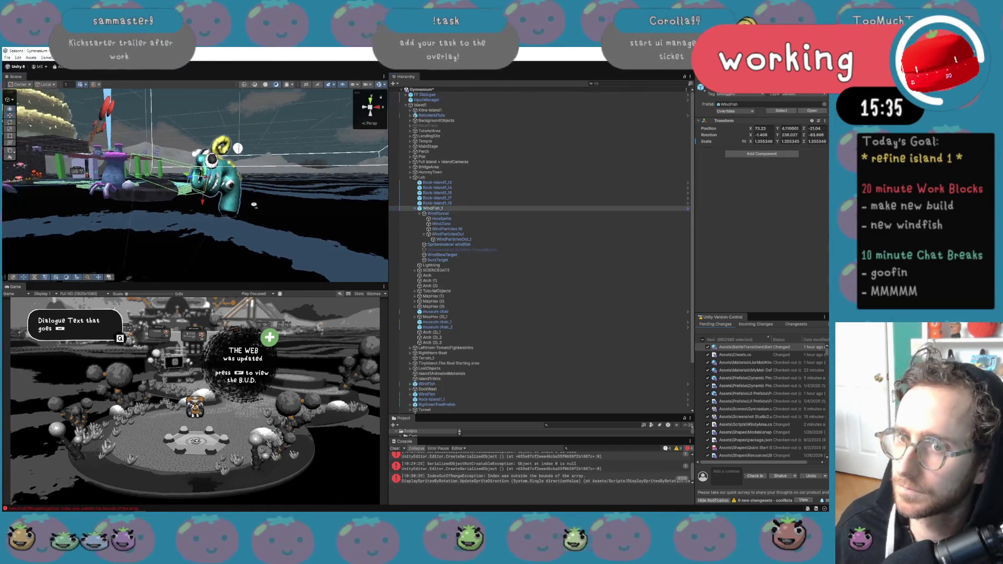
Select WindFish_1 near the rock island and search the Hierarchy for 'wind'.
scroll(255, 205, up, 5)
click(246, 204)
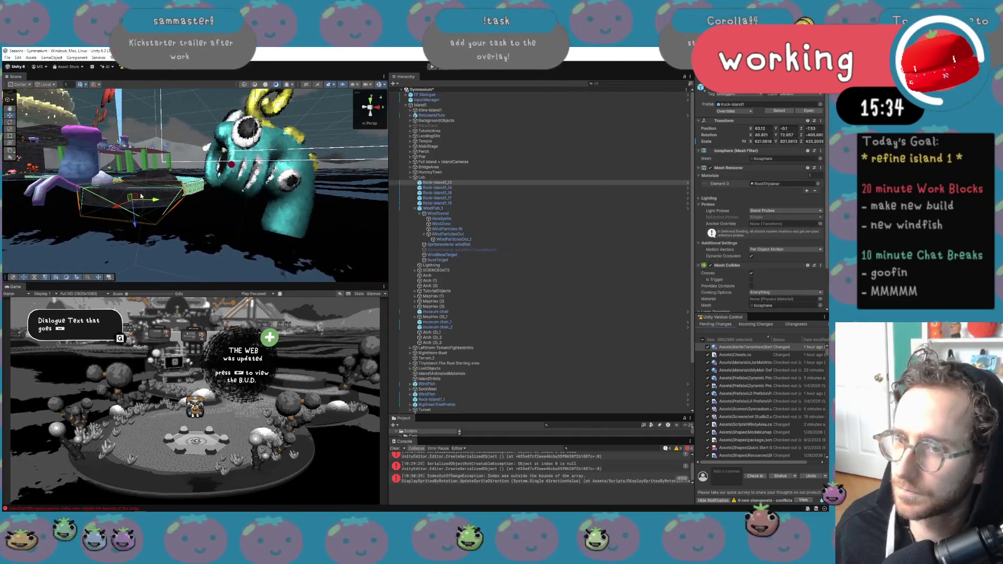
click(245, 204)
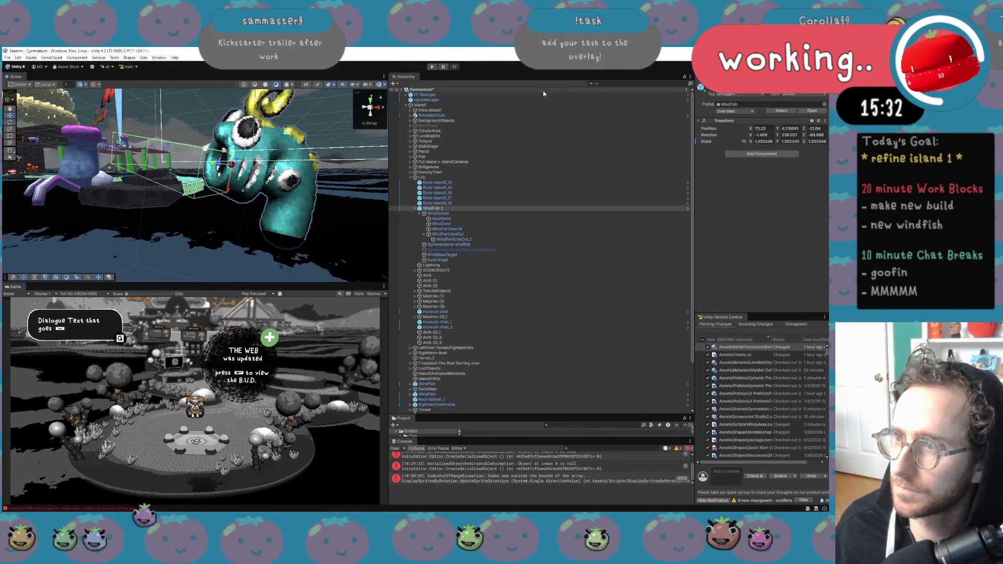
click(608, 85)
text(wind)
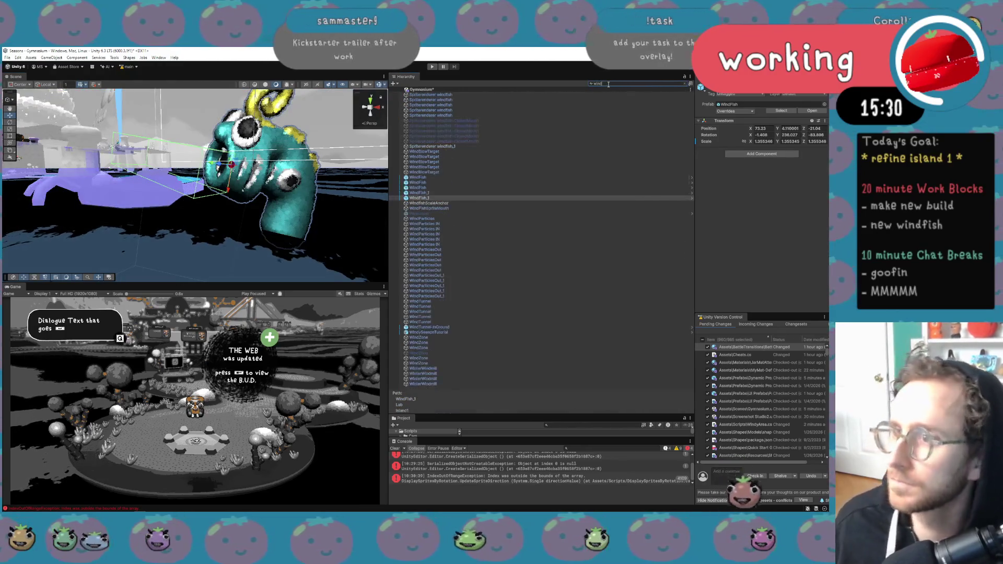
click(427, 193)
click(468, 188)
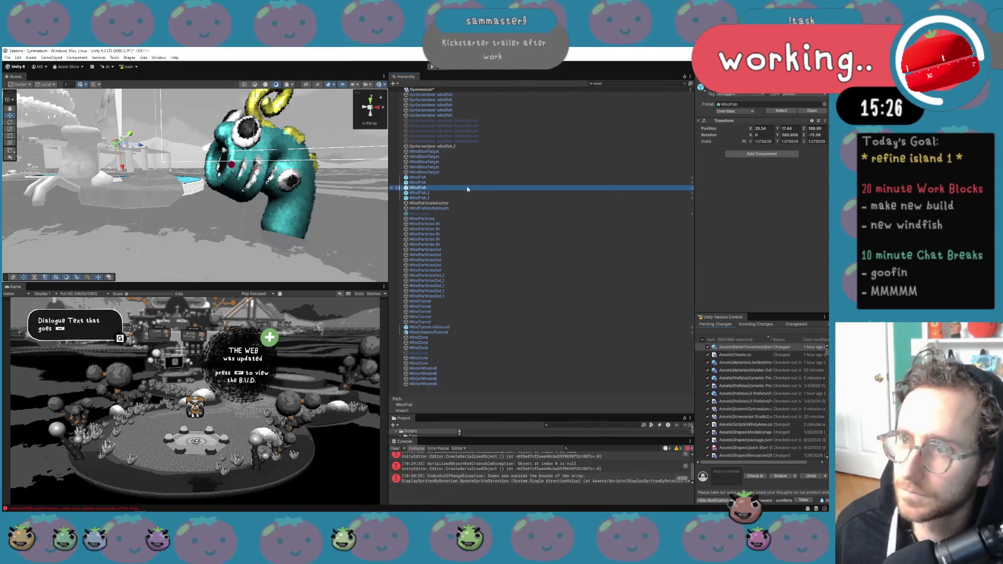
key(Down)
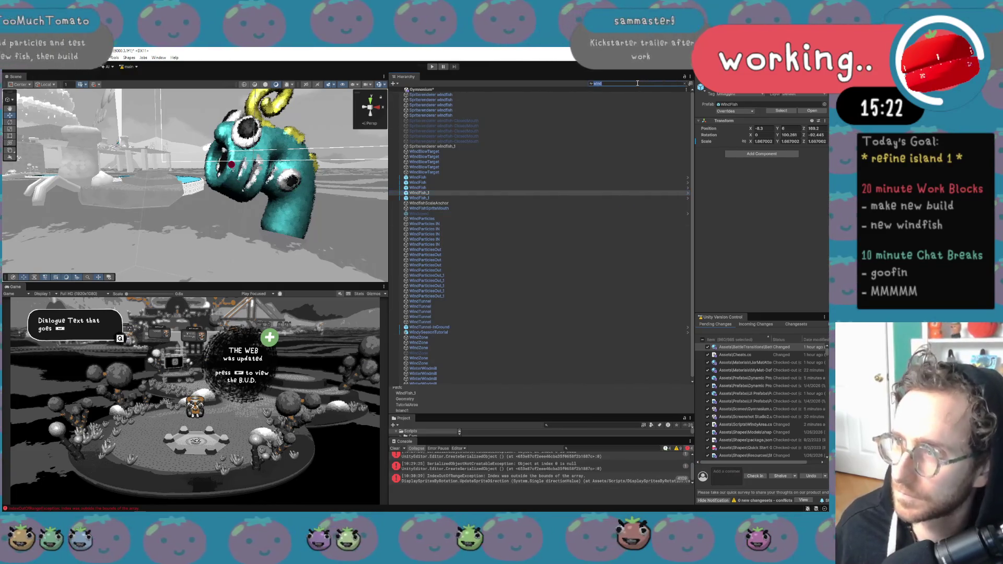
Narrow the search to 'windfish' and compare the WindFish instances' transforms.
text(indfish)
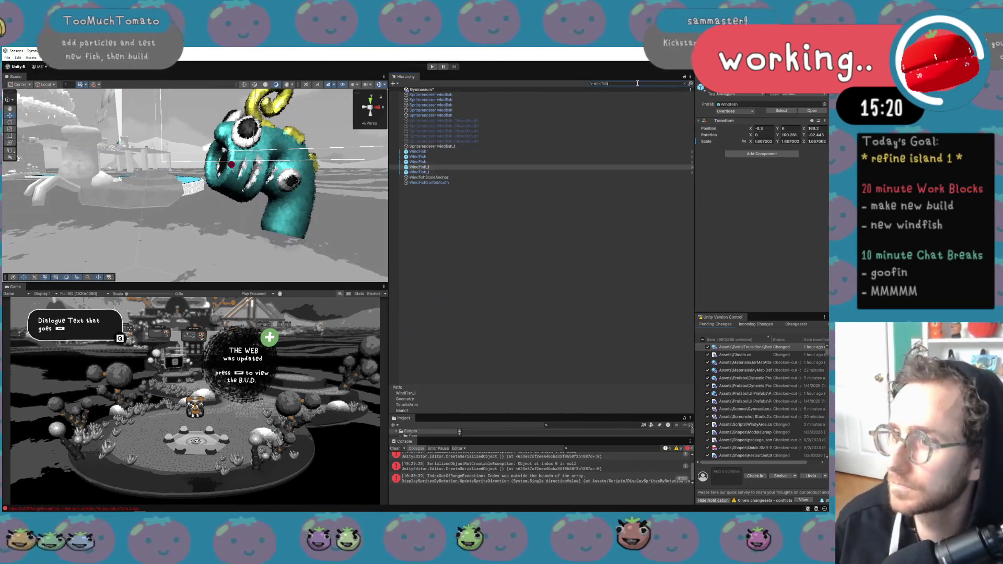
click(421, 173)
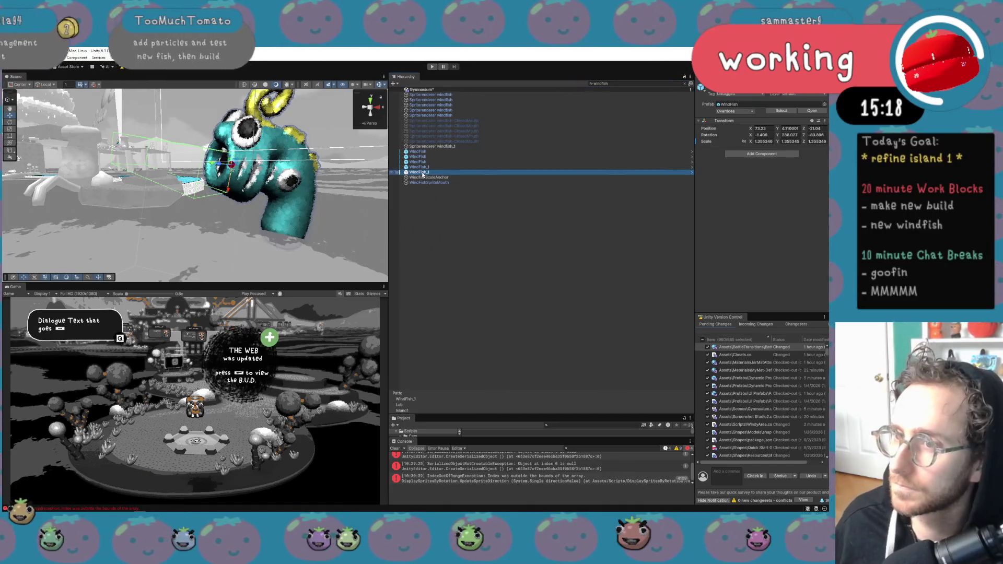
key(Up)
key(Up)
key(Up)
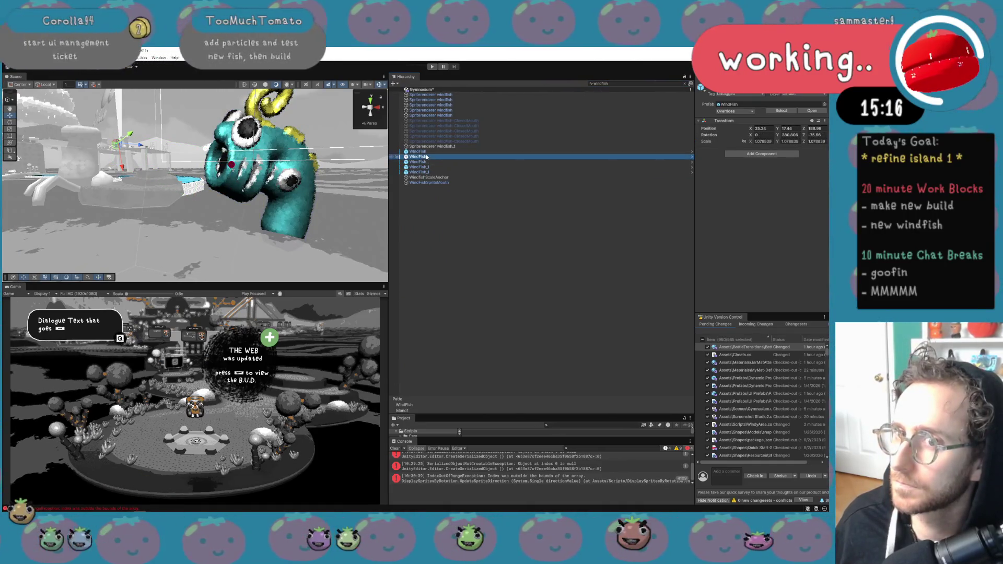
click(427, 167)
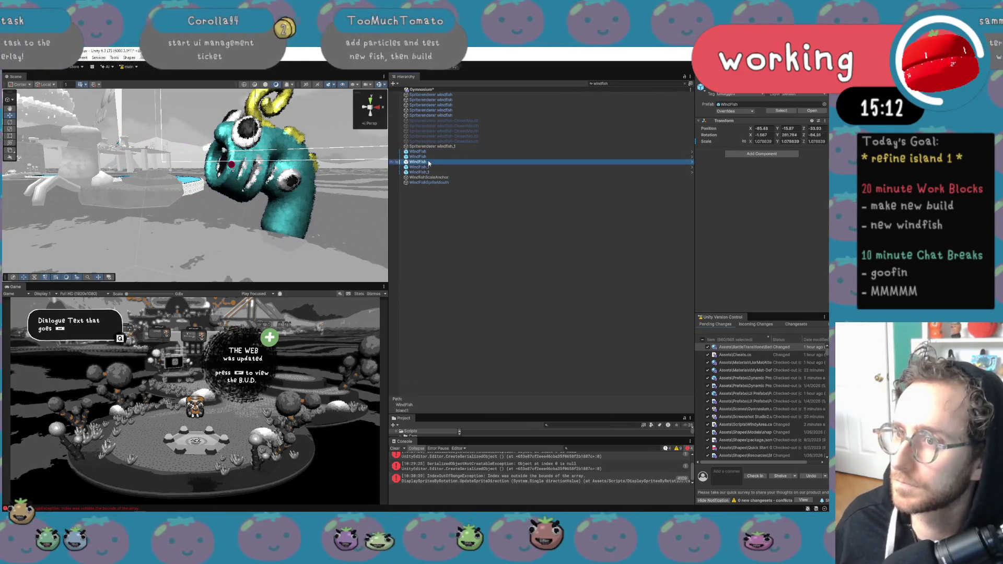
click(431, 156)
click(431, 152)
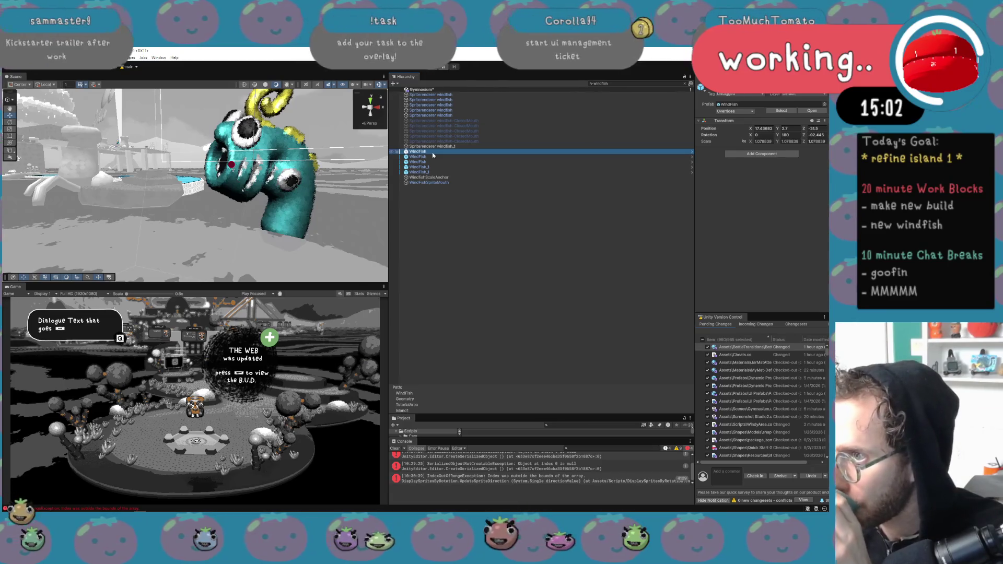
click(434, 147)
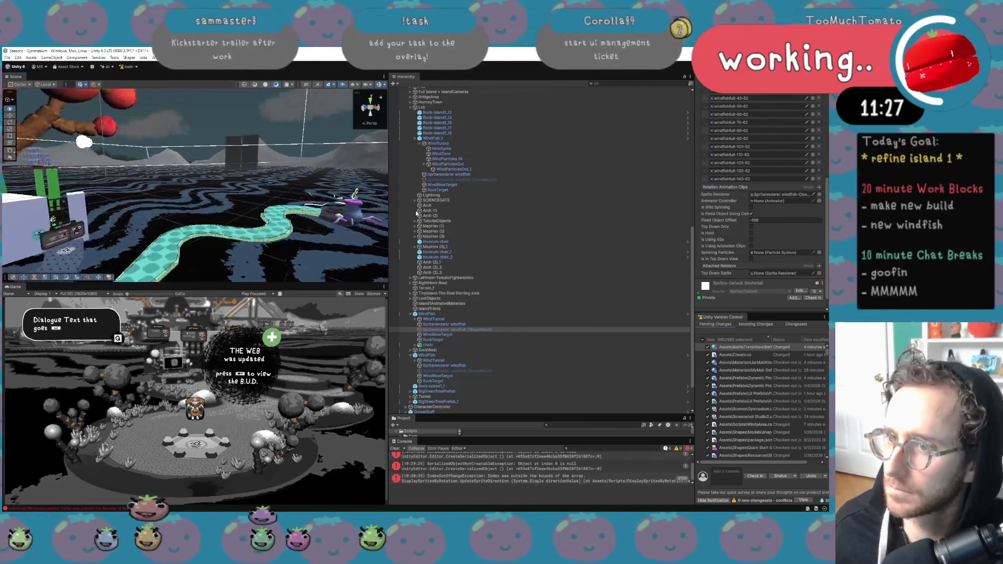
Orbit the Scene view around the dome.
mouse_move(186, 200)
mouse_down()
mouse_move(300, 196)
mouse_move(436, 230)
mouse_move(281, 170)
mouse_move(130, 182)
mouse_move(199, 97)
mouse_up()
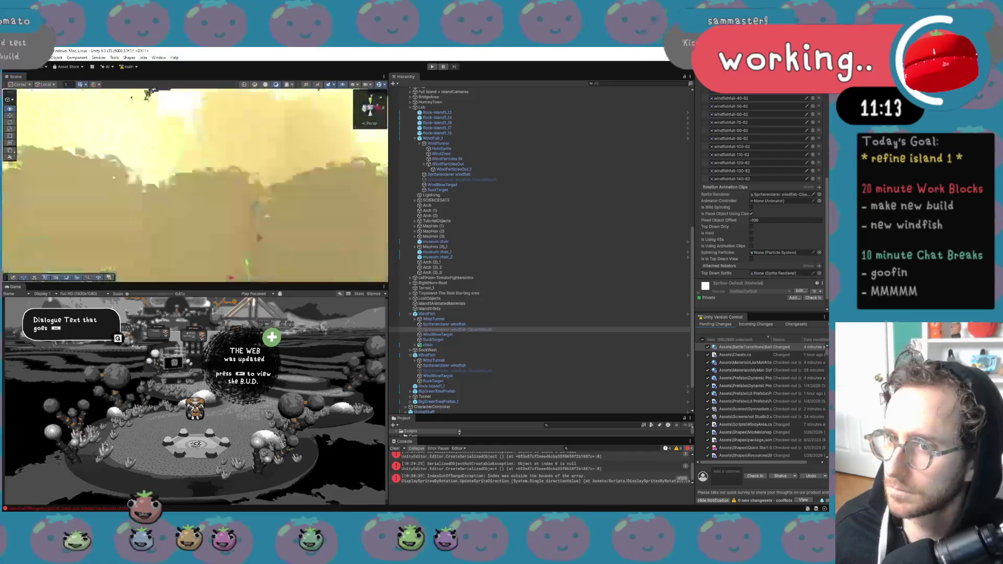
Fly past the mountains and mushroom island, then orbit the yellow spiral tower from below.
scroll(285, 255, down, 2)
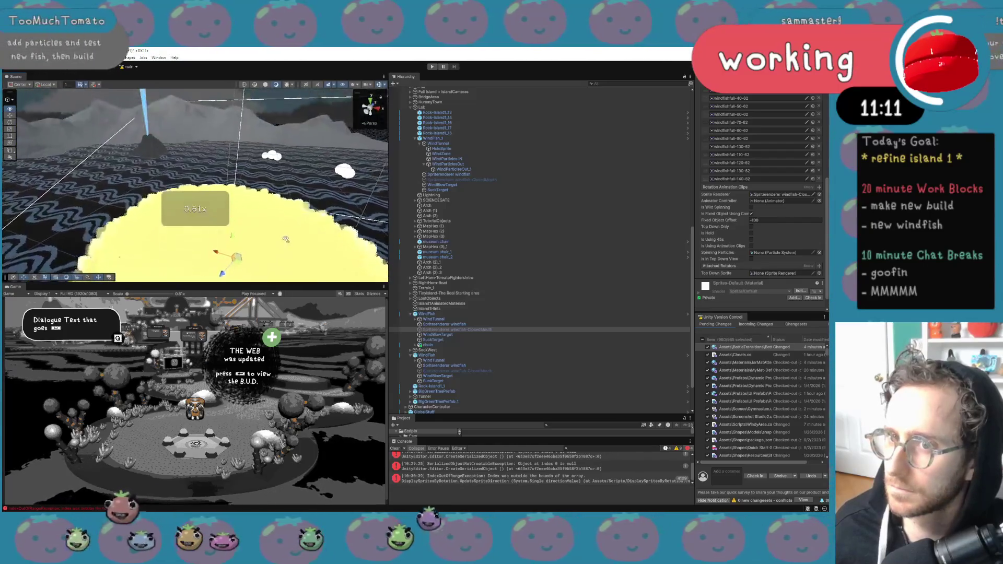
drag(295, 233, 323, 241)
scroll(369, 248, up, 6)
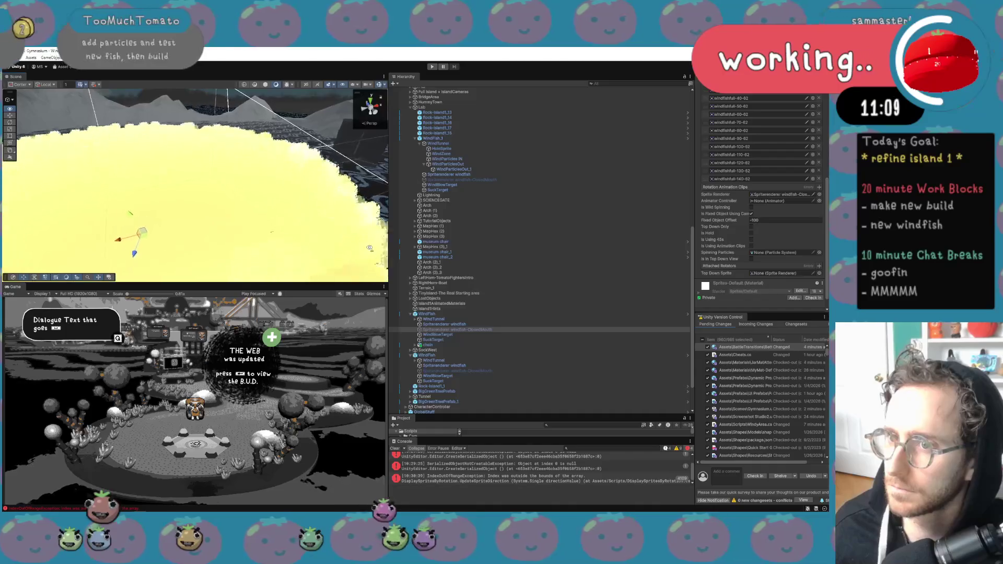
drag(340, 235, 242, 194)
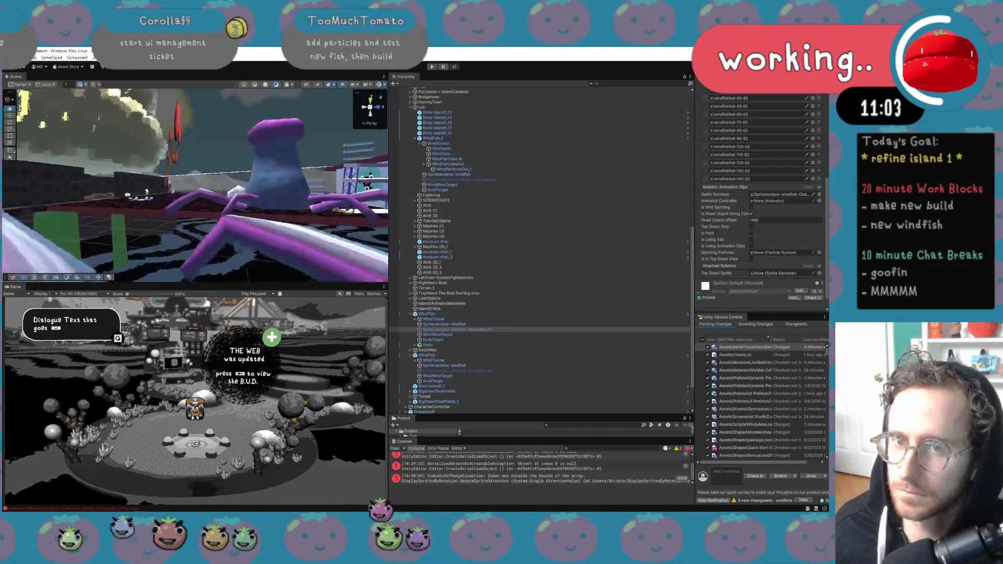
mouse_move(156, 195)
mouse_down()
mouse_move(232, 197)
mouse_move(237, 206)
mouse_move(199, 202)
mouse_move(216, 196)
mouse_up()
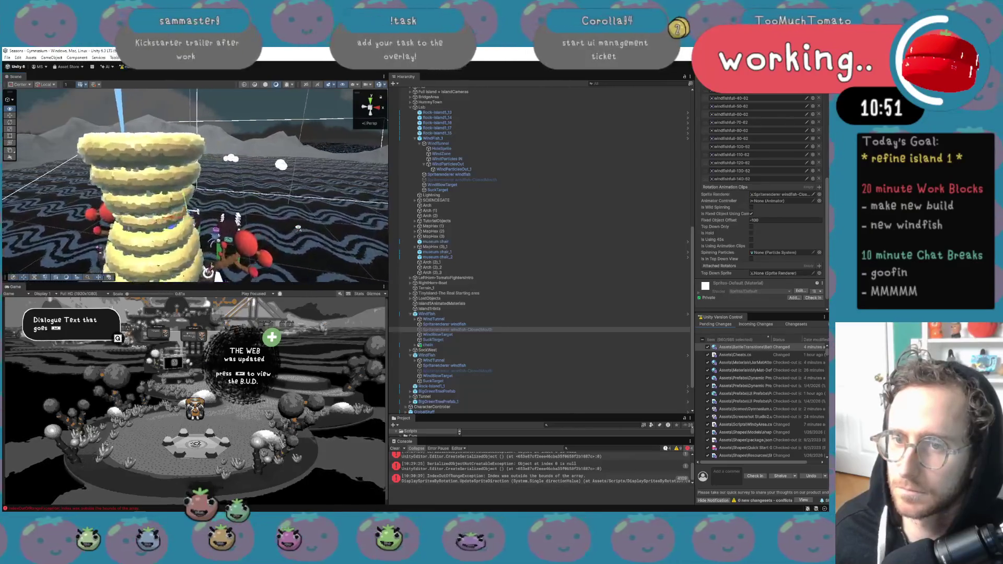
drag(298, 228, 298, 227)
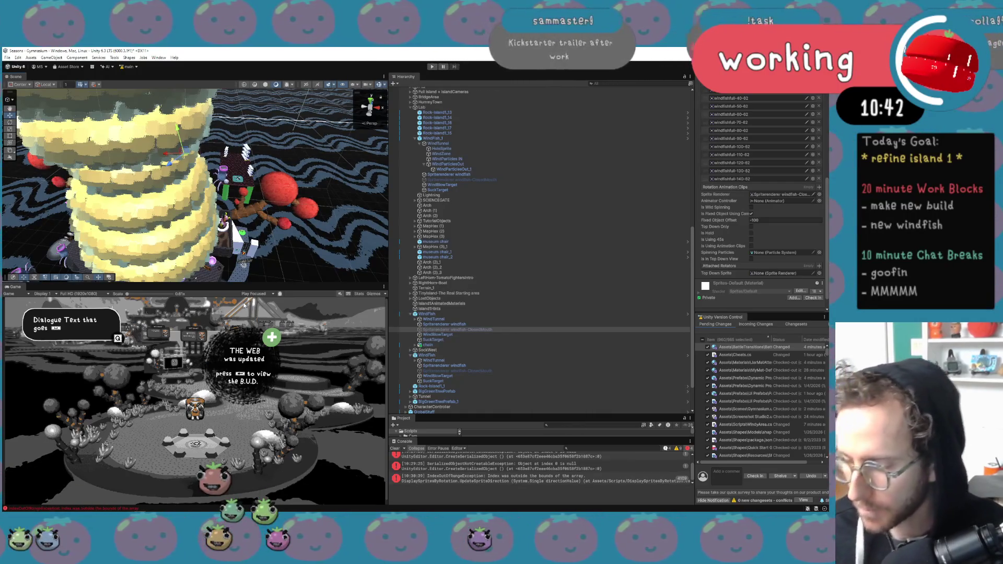
drag(242, 209, 272, 228)
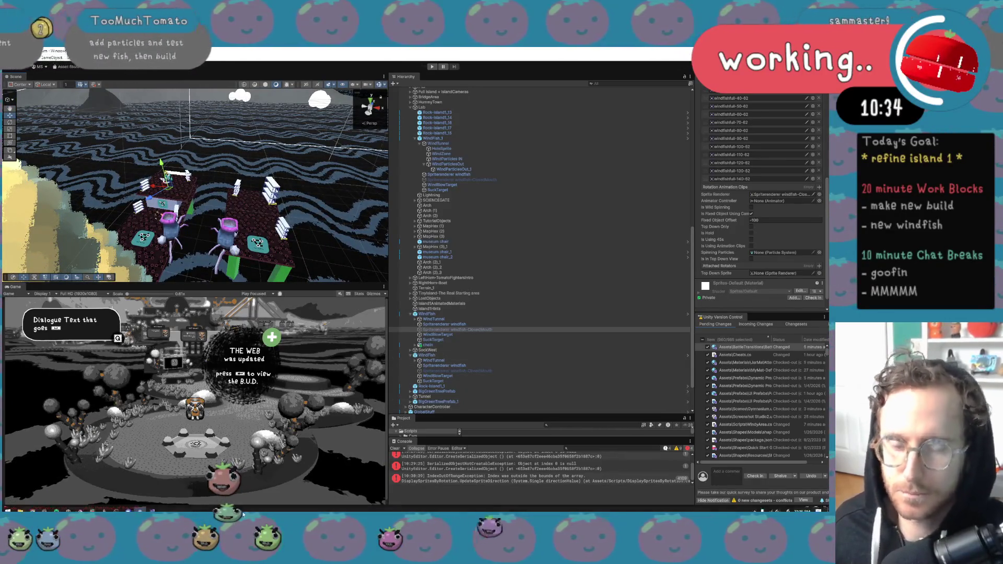
Switch to the 2026 Work Log spreadsheet in Chrome.
mouse_move(79, 505)
mouse_move(35, 510)
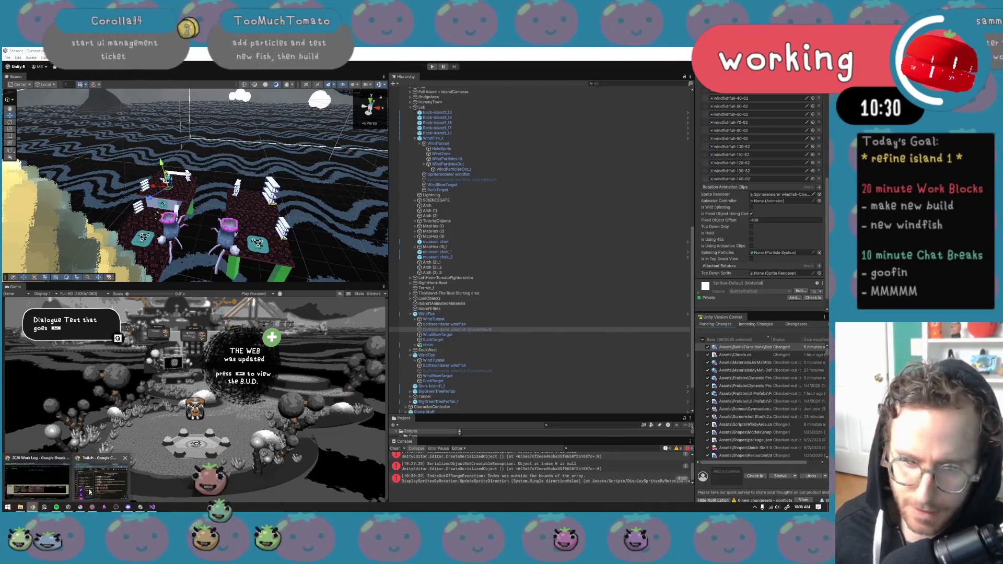
click(52, 490)
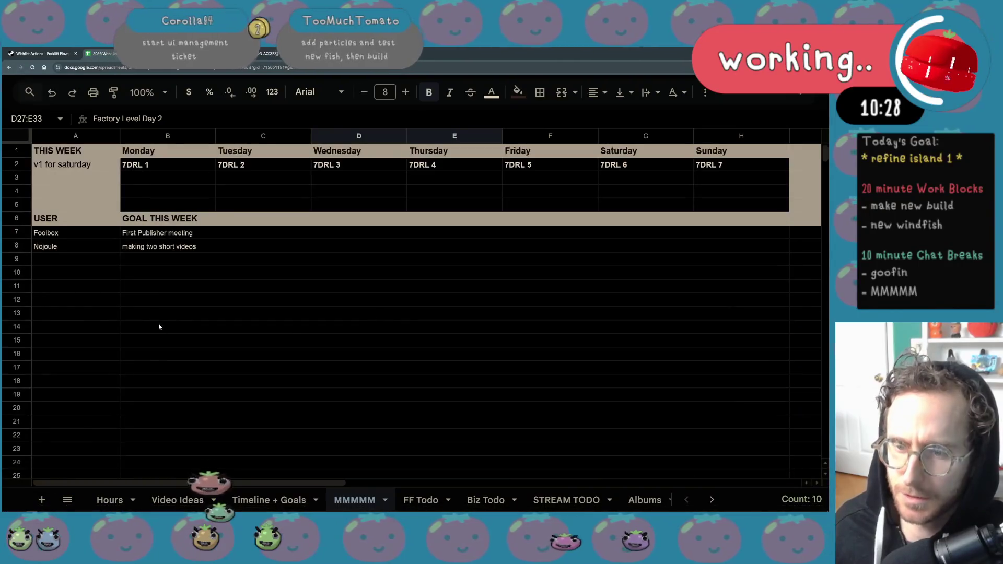
On Timeline + Goals, insert a column right of column D and turn off page dark mode.
click(254, 497)
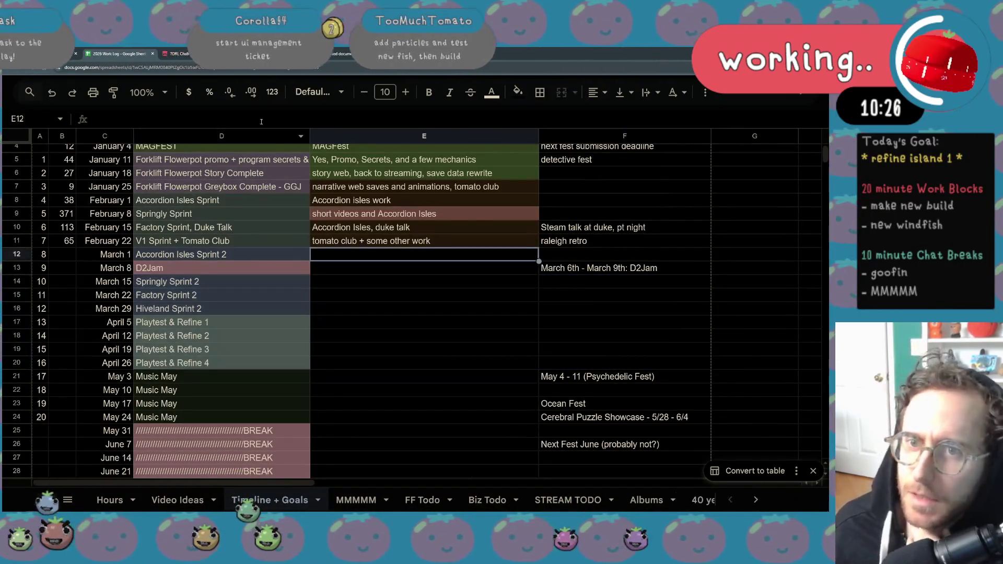
right_click(227, 136)
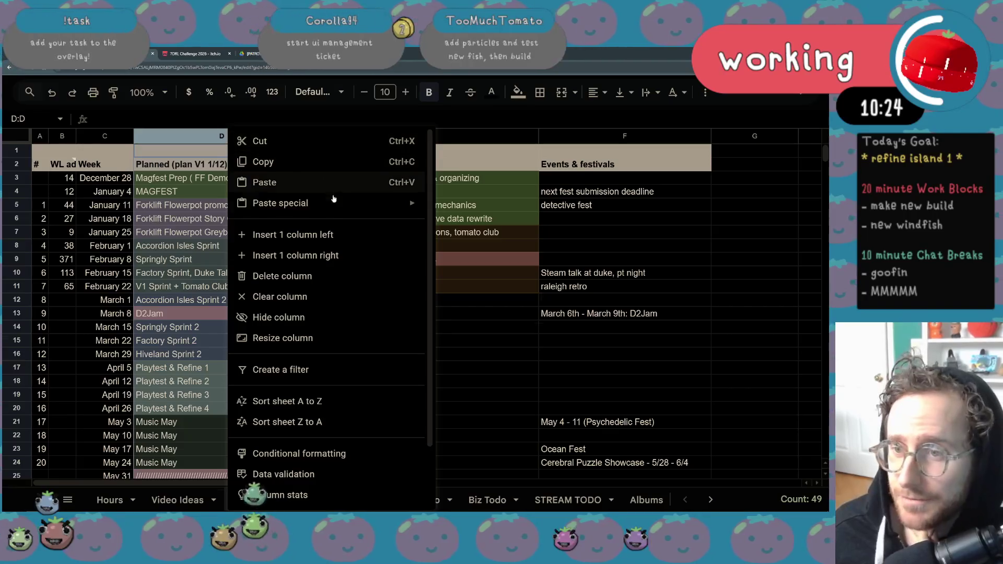
click(323, 256)
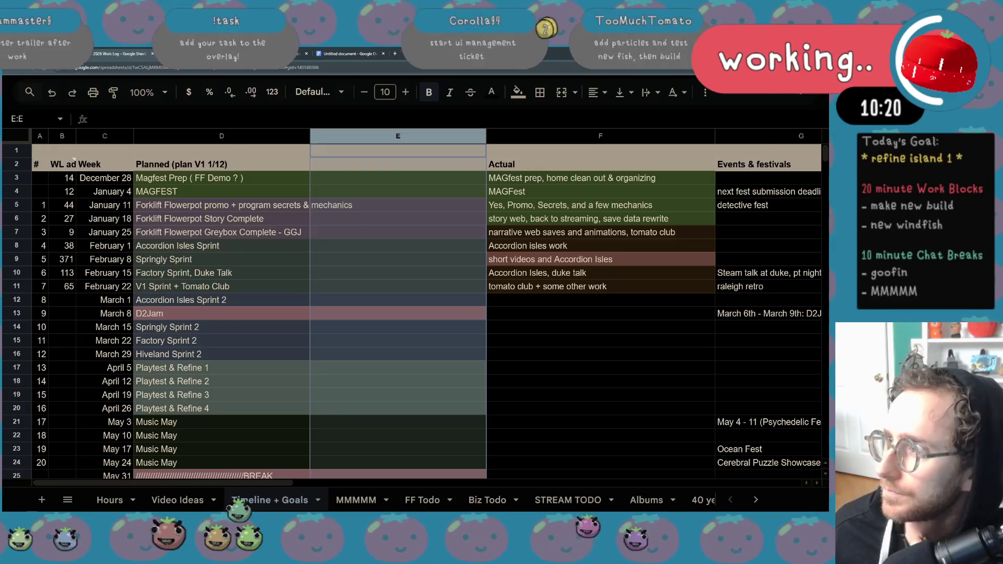
click(760, 67)
click(753, 94)
click(493, 205)
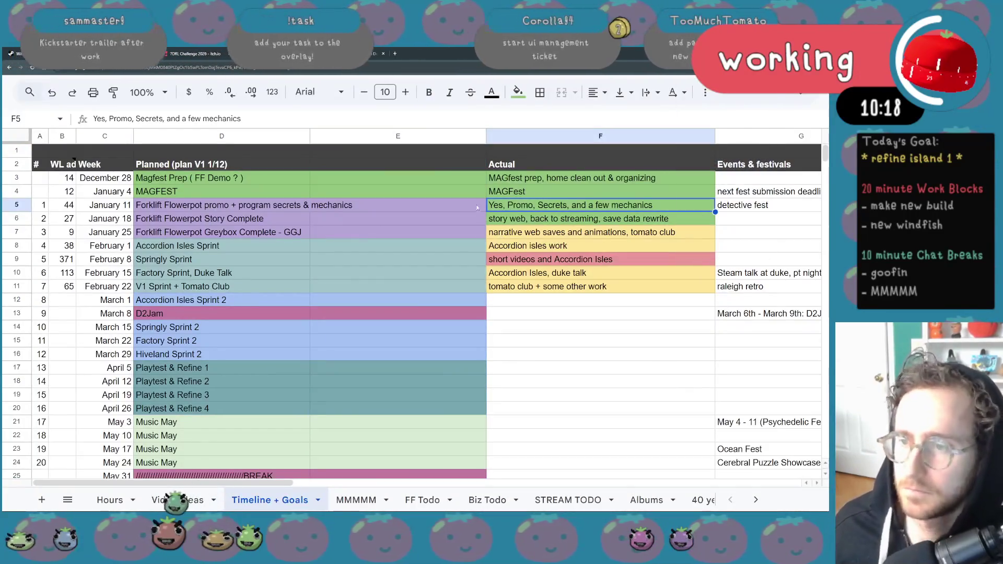
Remove the fill colour from E3:E11 and narrow columns E and D.
mouse_move(423, 179)
mouse_down()
mouse_move(402, 305)
mouse_move(400, 293)
mouse_up()
click(517, 92)
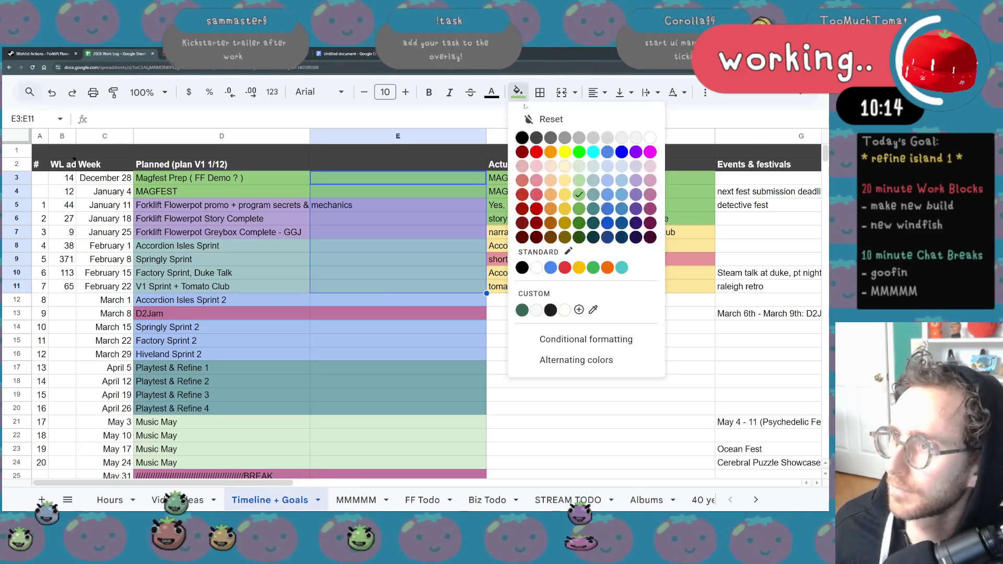
click(528, 118)
click(398, 232)
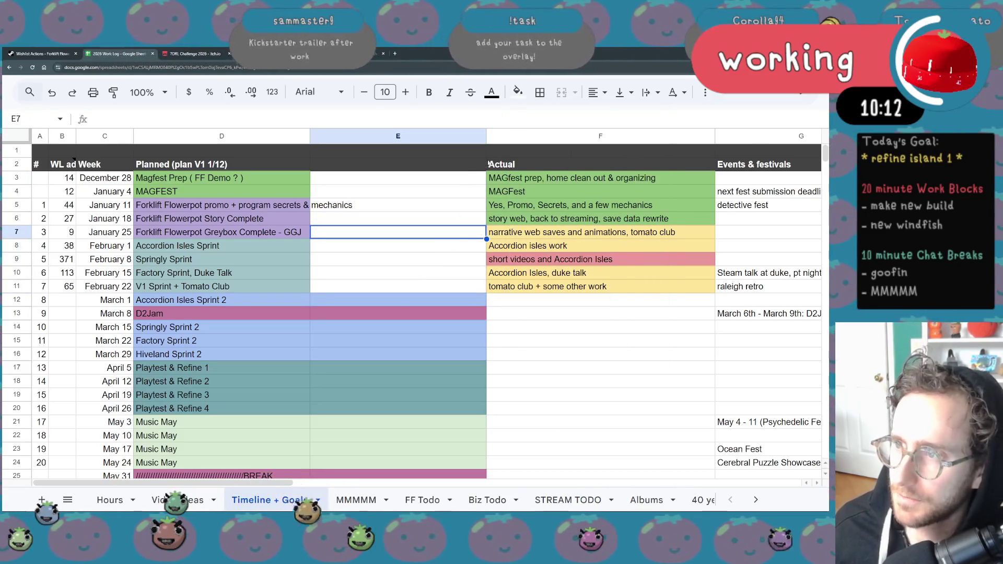
drag(485, 135, 440, 136)
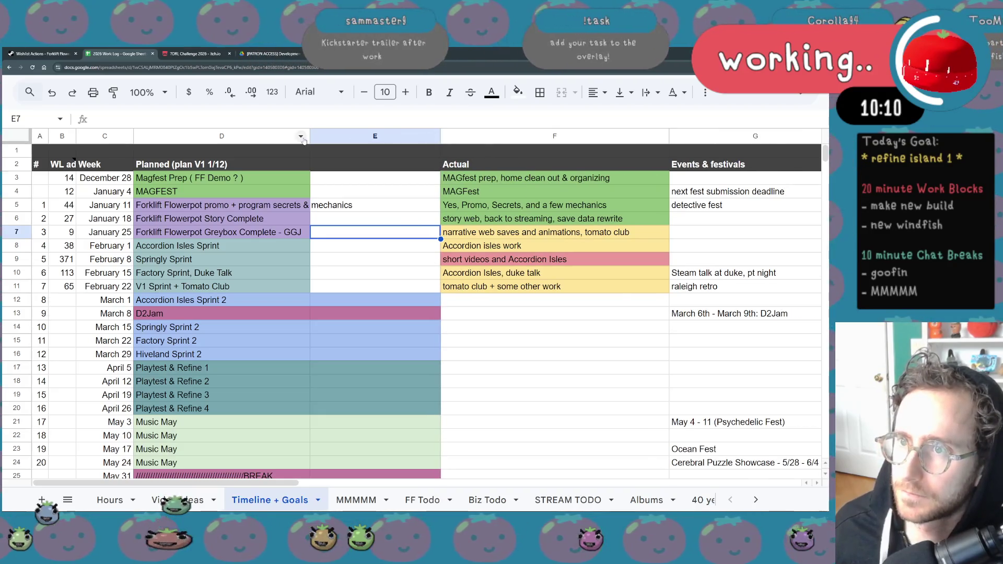
drag(308, 136, 257, 136)
click(293, 164)
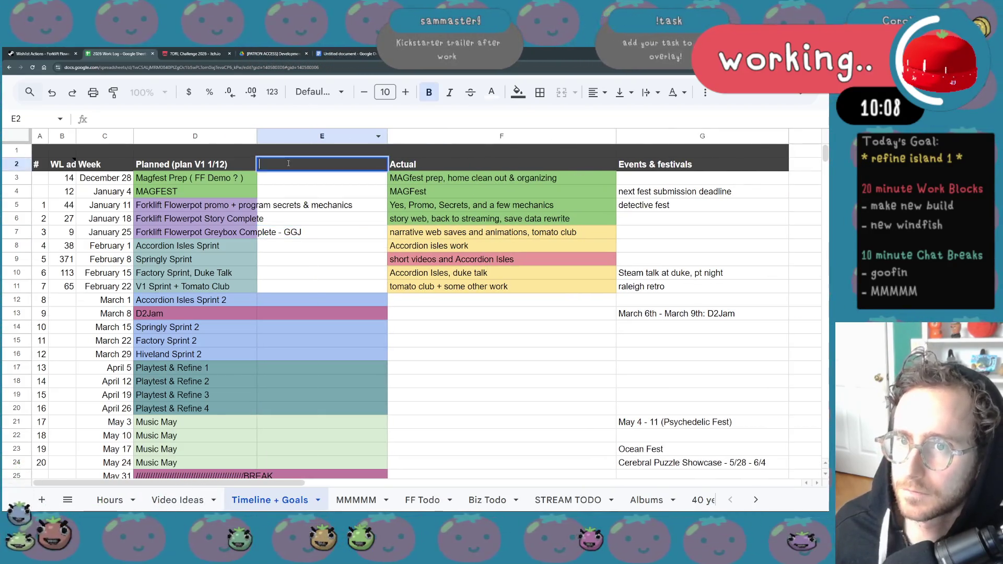
Copy the D2 header 'Planned (plan V1 1/12)' into E2.
click(227, 165)
double_click(229, 165)
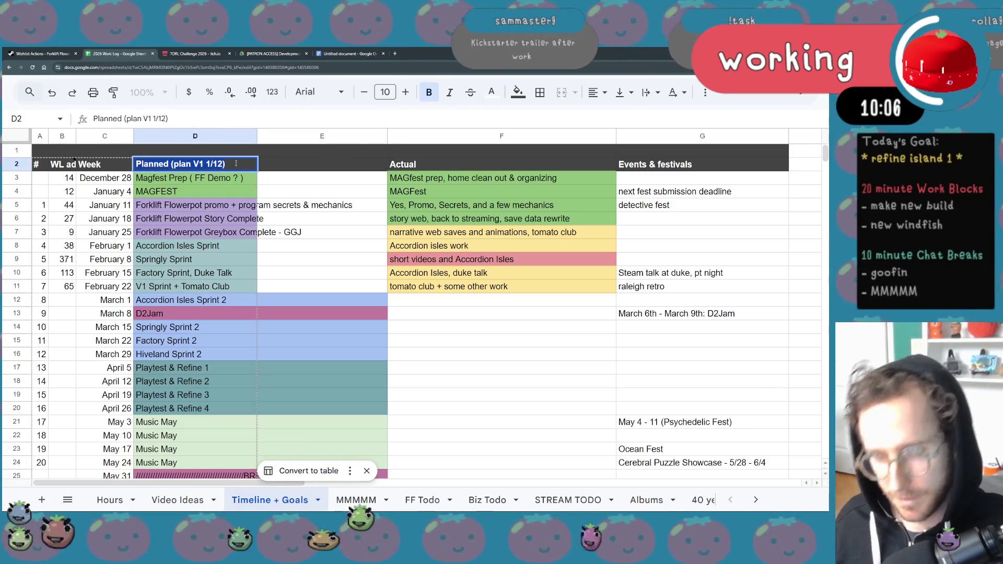
key(Escape)
key(ctrl+c)
click(321, 164)
key(ctrl+v)
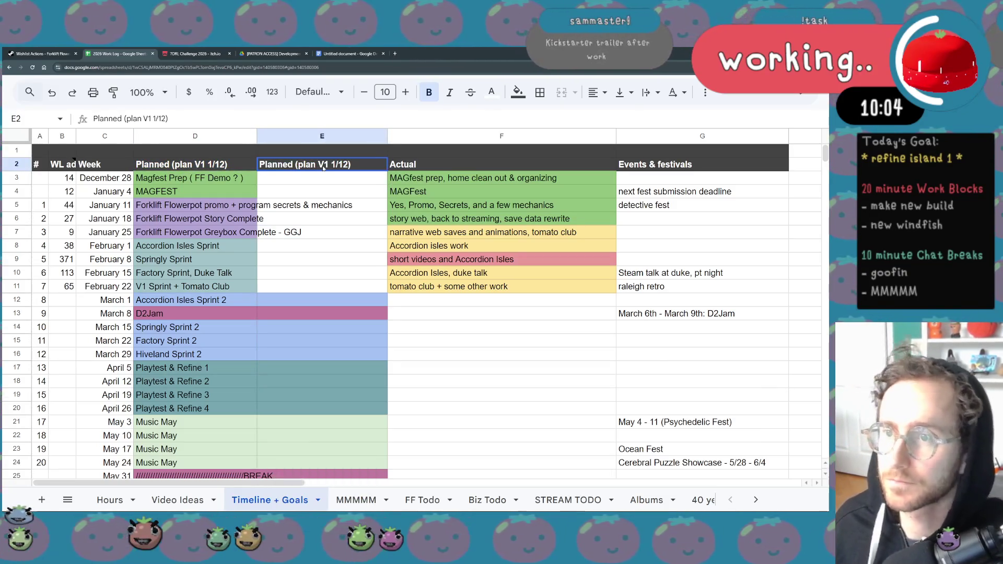
Edit the E2 header to read 'Planned (plan V2 3/2)'.
double_click(325, 164)
key(BackSpace)
text(2)
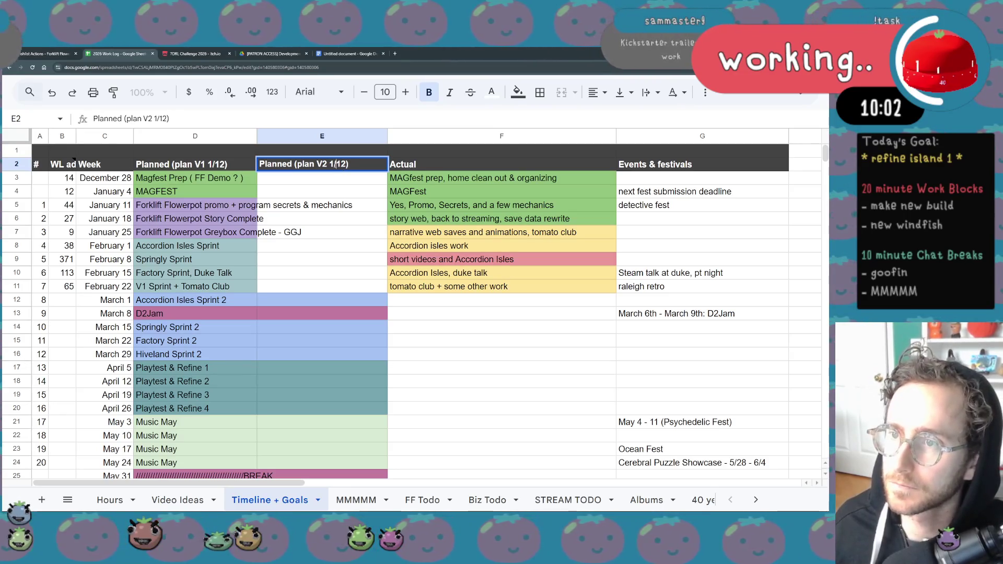
click(333, 164)
key(BackSpace)
text(3/1)
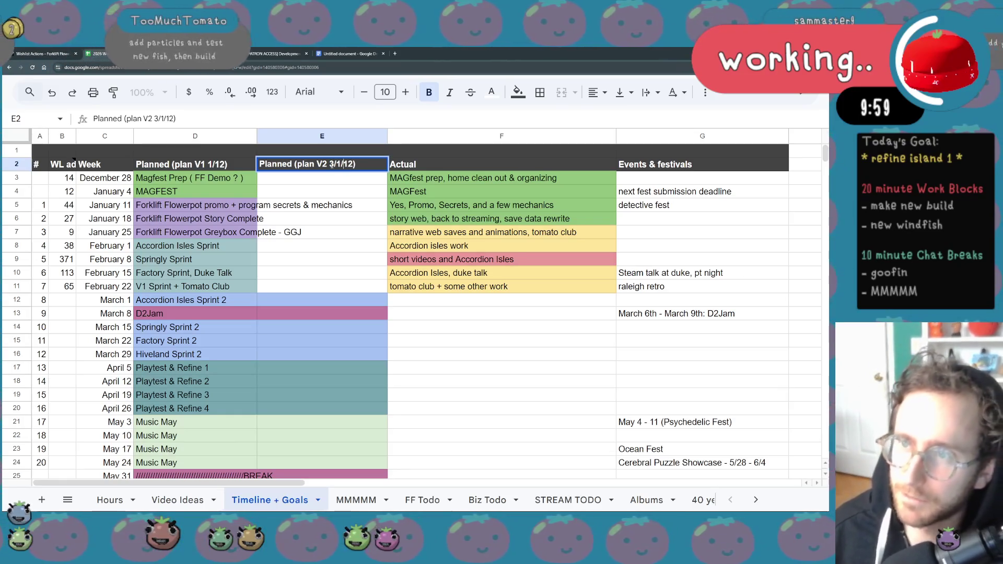
key(BackSpace)
key(BackSpace)
key(BackSpace)
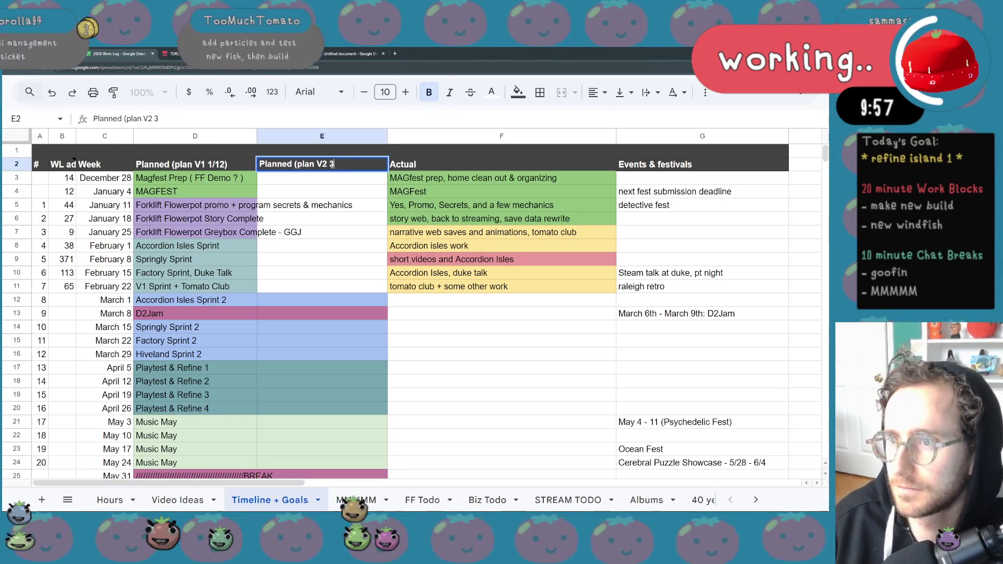
key(BackSpace)
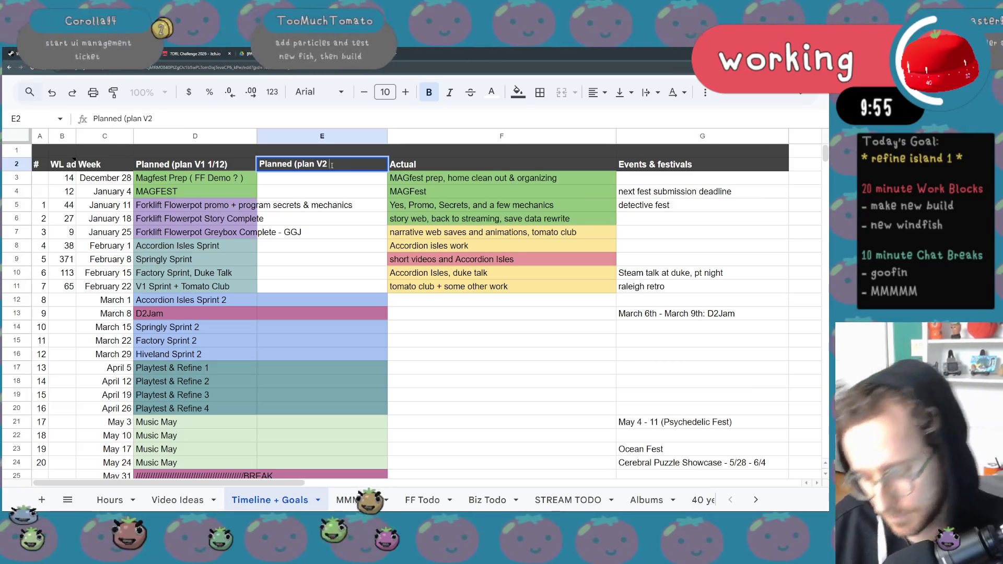
text(3/2)
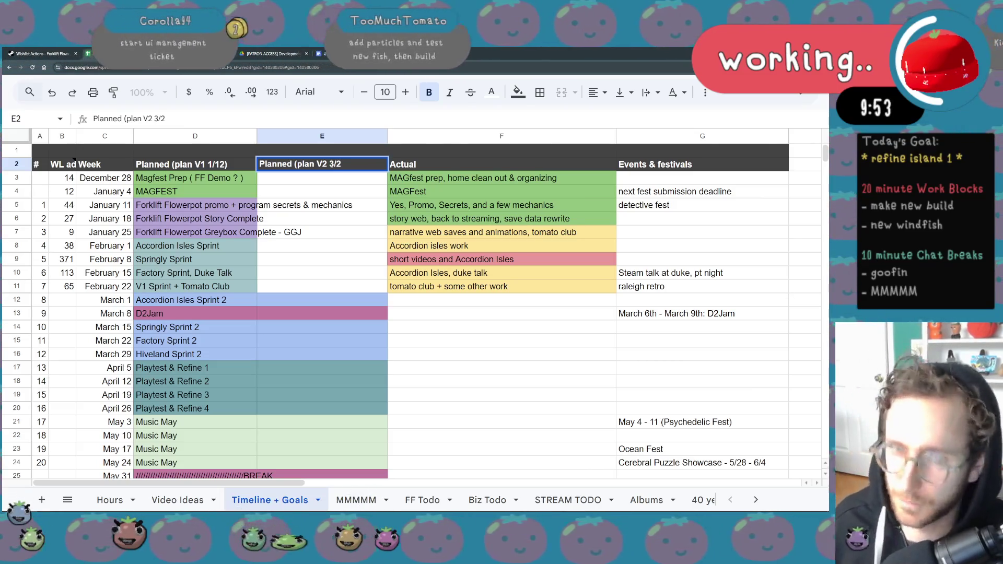
key(Return)
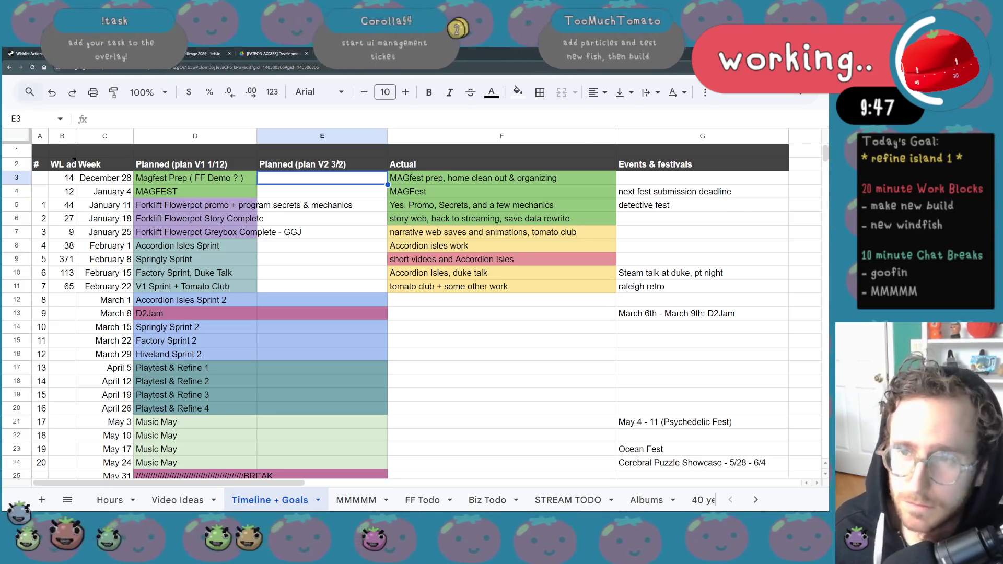
mouse_move(244, 178)
mouse_down()
mouse_move(246, 340)
mouse_move(248, 232)
mouse_up()
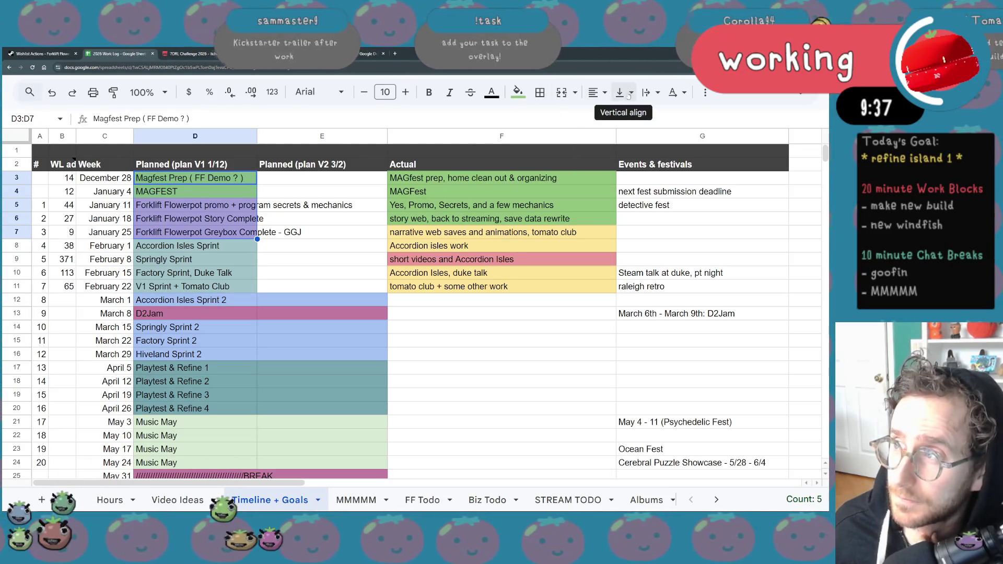
Set text wrapping to clip for D3:D7.
click(651, 93)
click(690, 119)
click(470, 218)
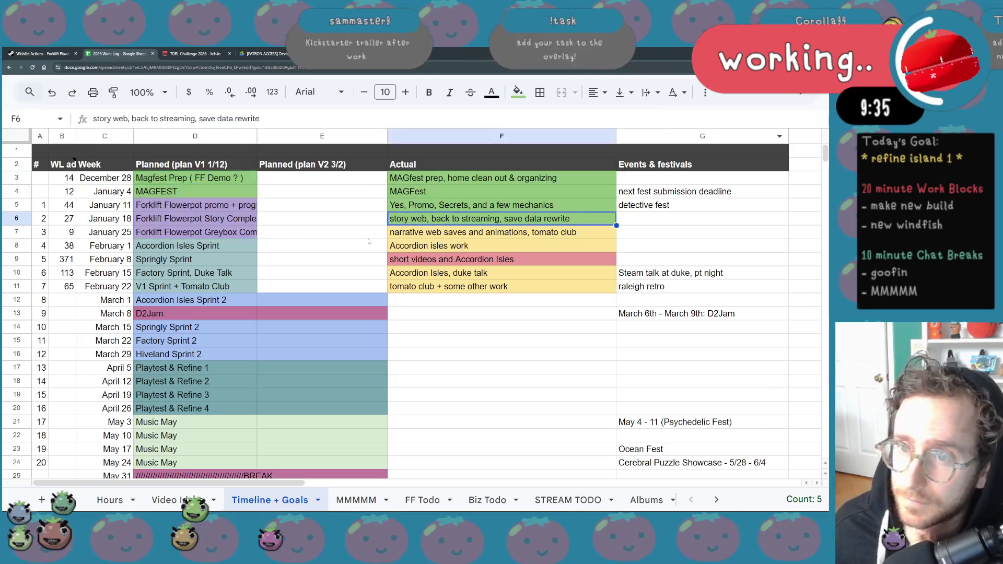
Fill cells E3:E11 with dark grey.
drag(324, 286, 324, 178)
click(492, 92)
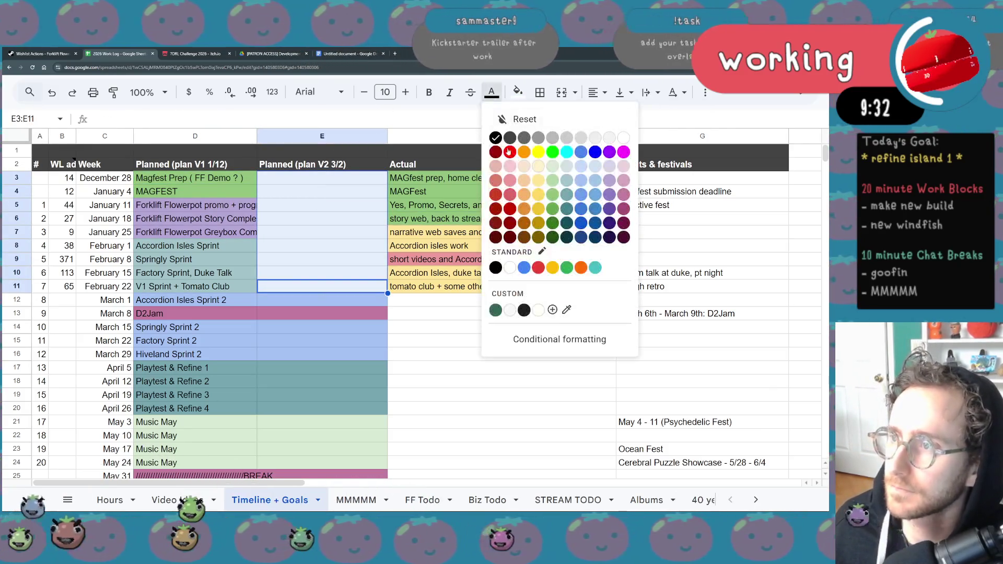
click(518, 92)
click(550, 138)
click(324, 313)
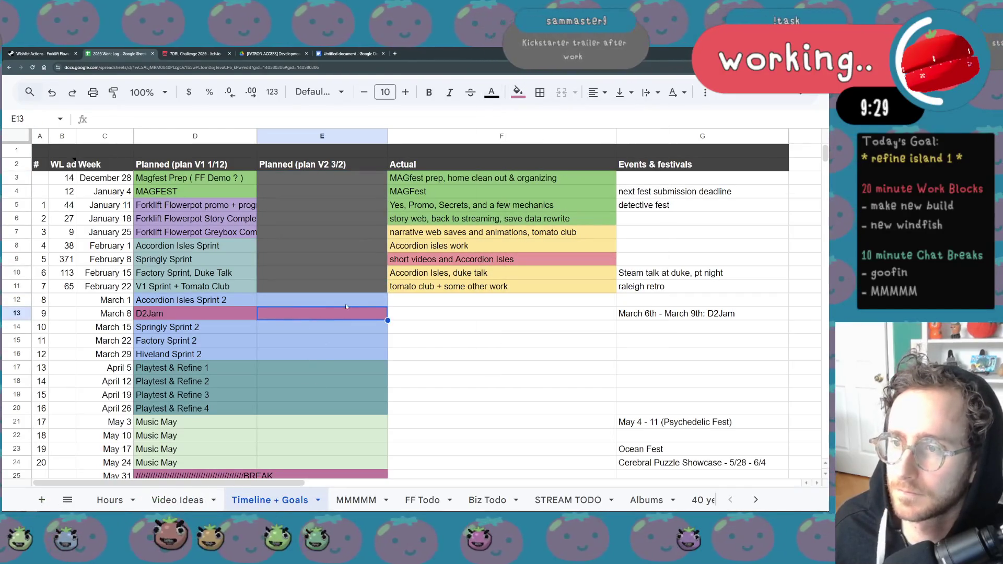
scroll(366, 311, down, 2)
scroll(438, 301, up, 1)
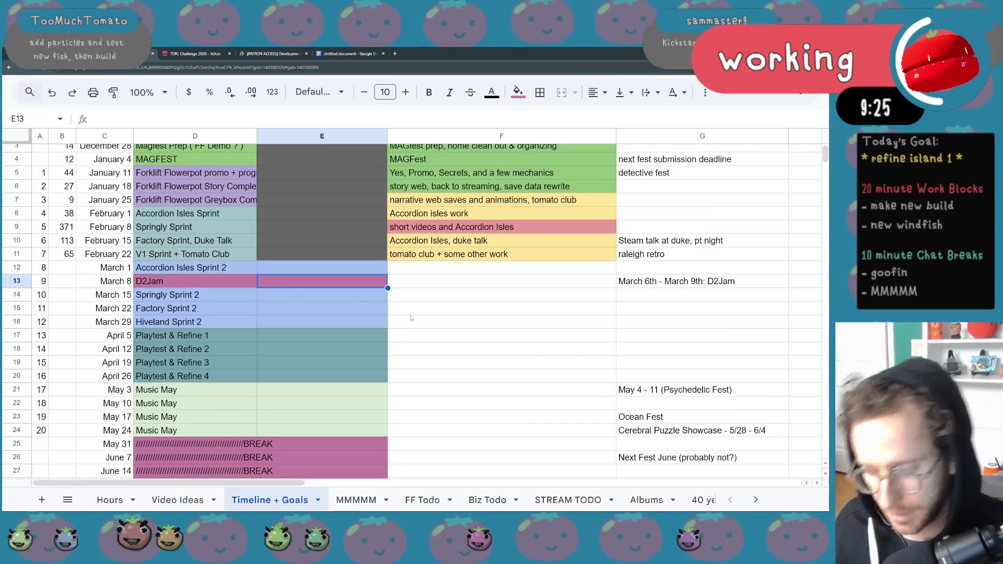
Give E12 the same pink fill as E13 and enter 7DRL in it.
click(342, 268)
key(ctrl+v)
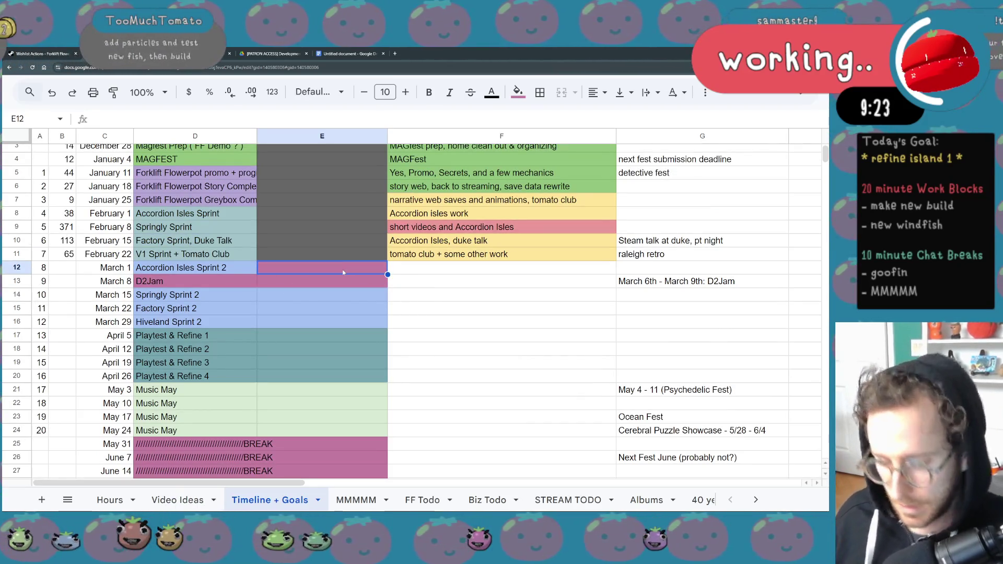
text(7DRL)
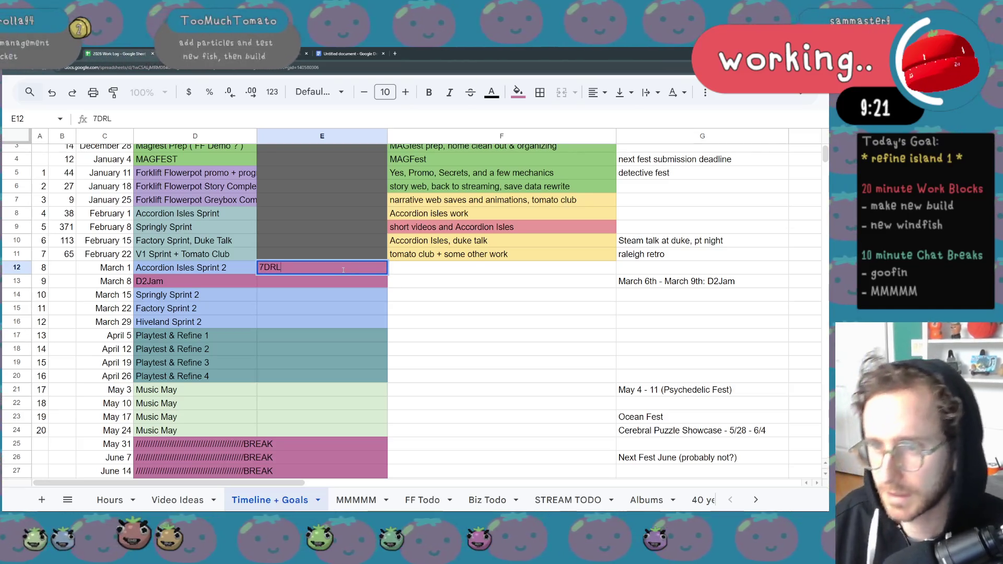
key(Return)
click(325, 298)
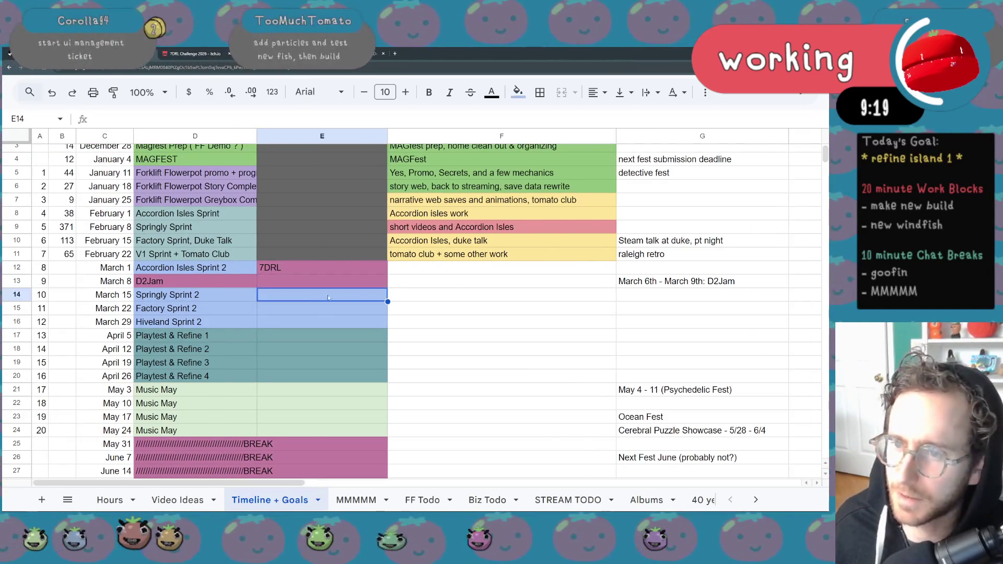
Copy Accordion Isles Sprint 2 into V2 plan cells E13 and E14.
click(242, 269)
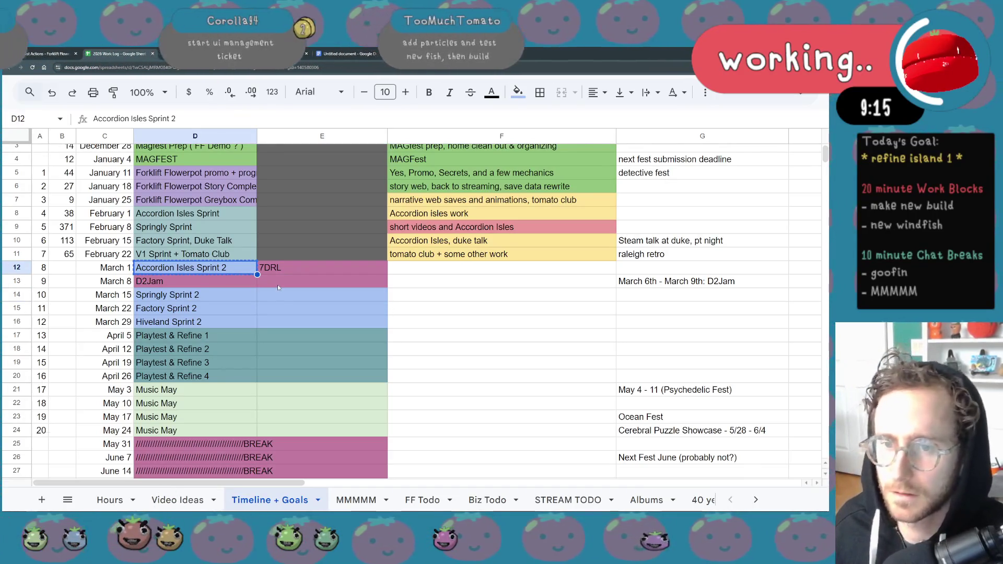
click(277, 284)
key(ctrl+v)
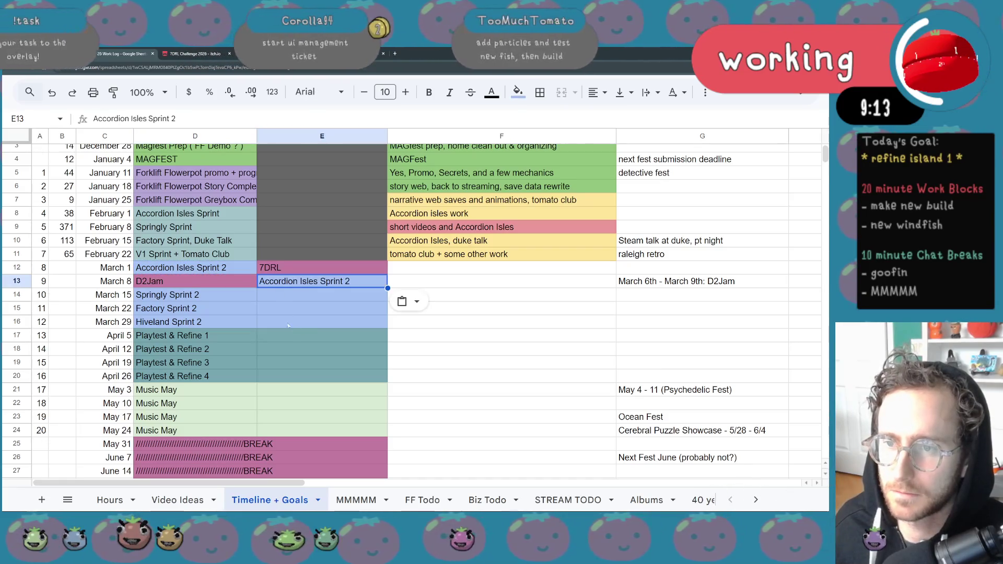
click(223, 324)
key(ctrl+c)
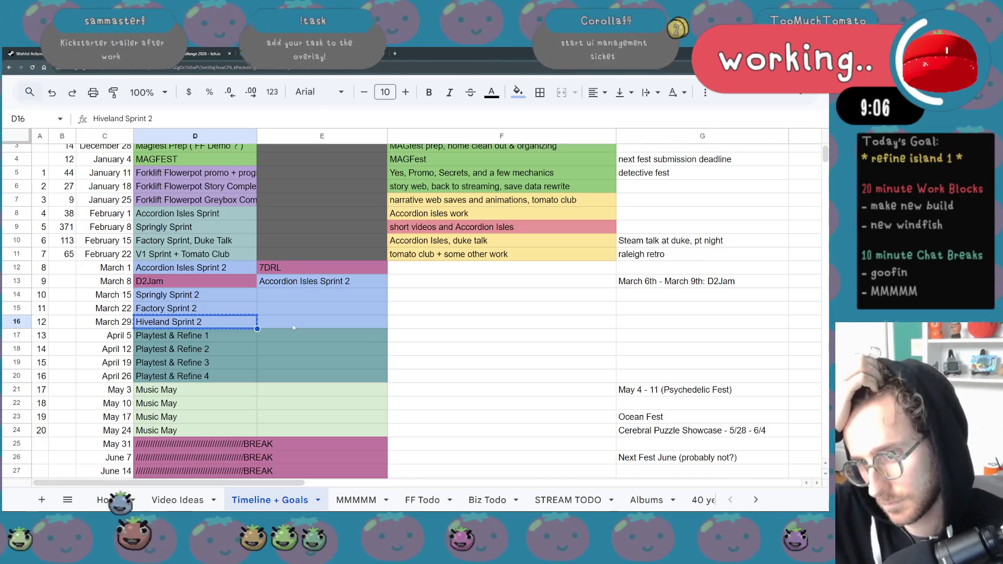
click(298, 282)
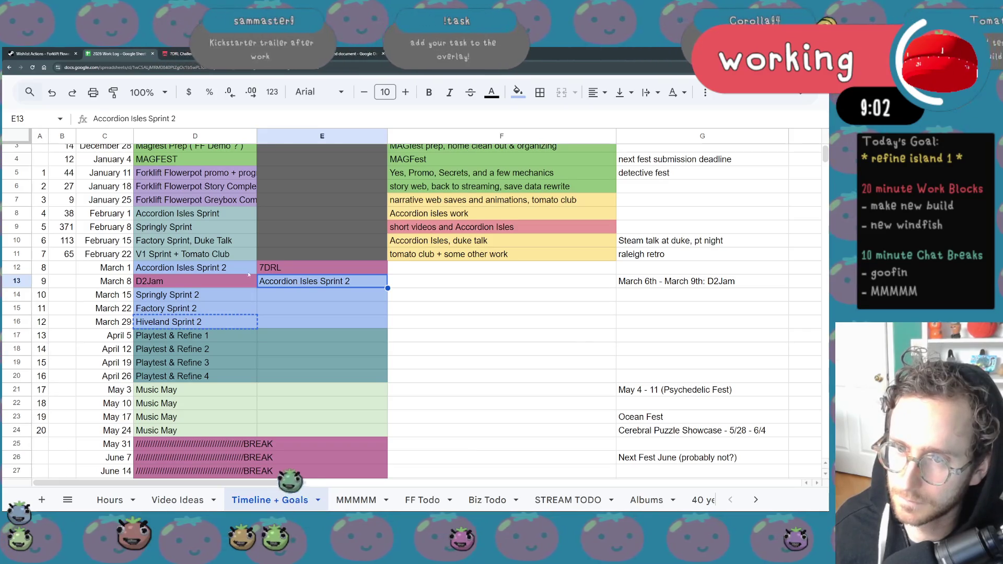
key(ctrl+c)
click(297, 295)
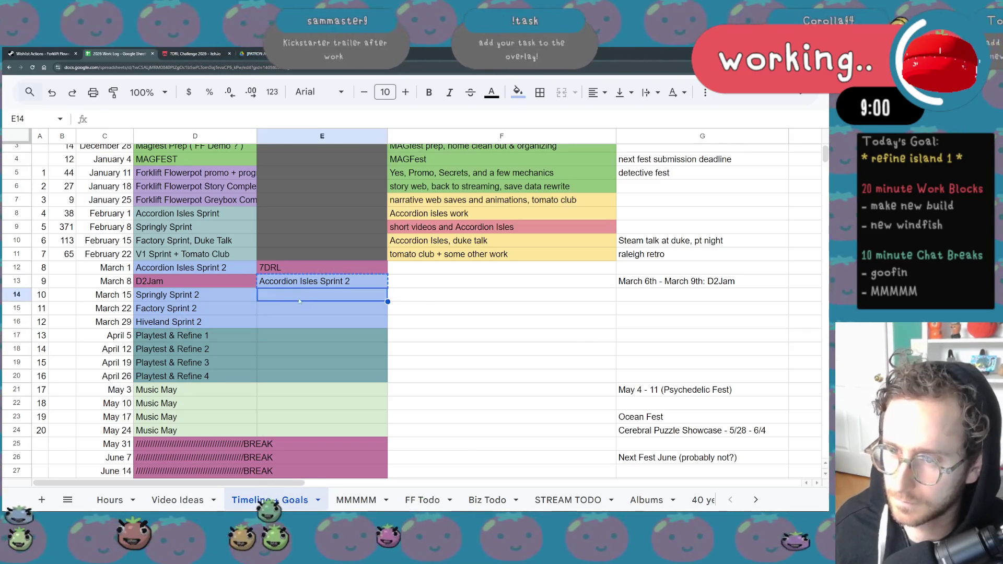
key(ctrl+v)
Put Hiveland Sprint 2 into E13 and Springly Sprint 2 into E15.
click(243, 323)
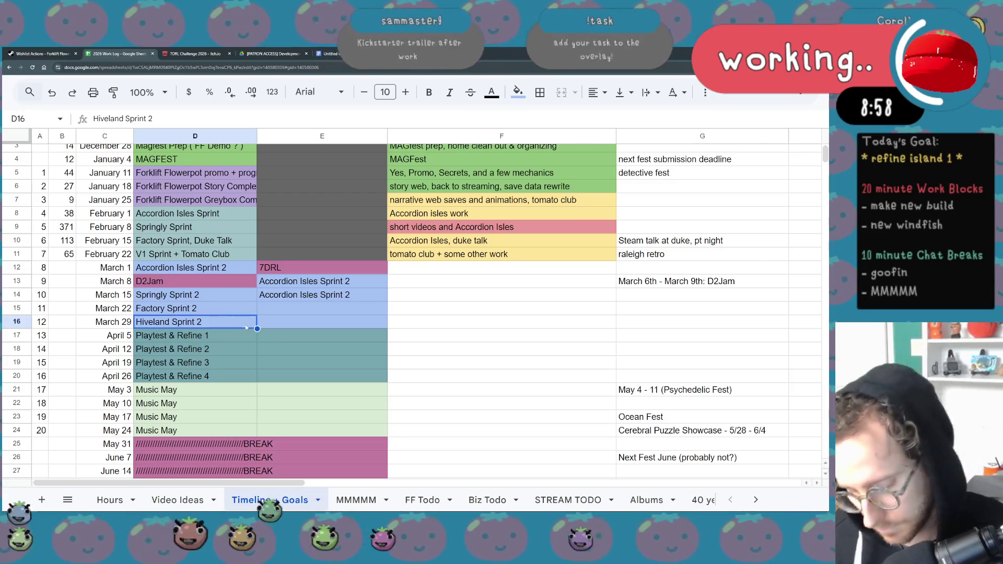
key(ctrl+c)
click(293, 282)
key(ctrl+v)
click(285, 345)
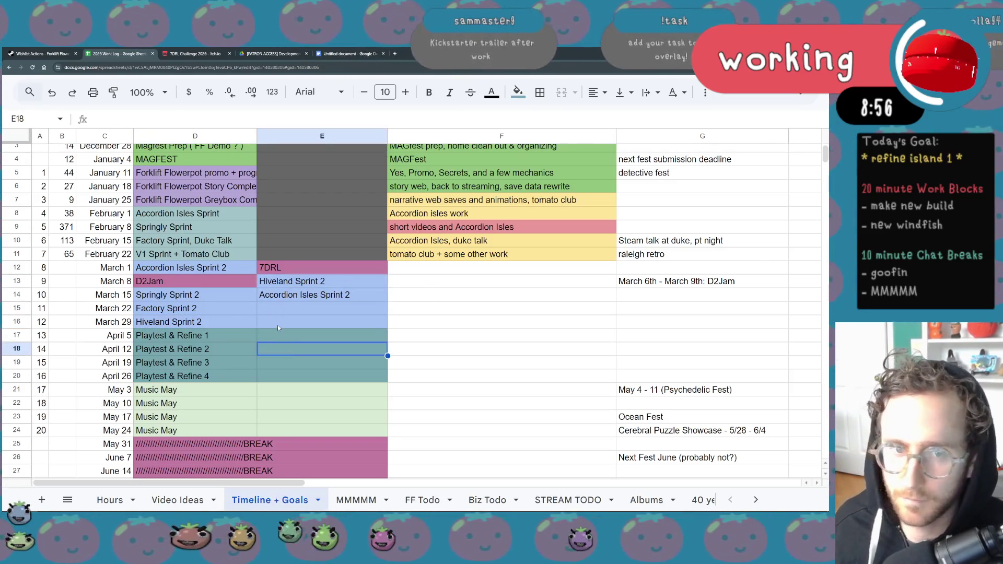
click(185, 296)
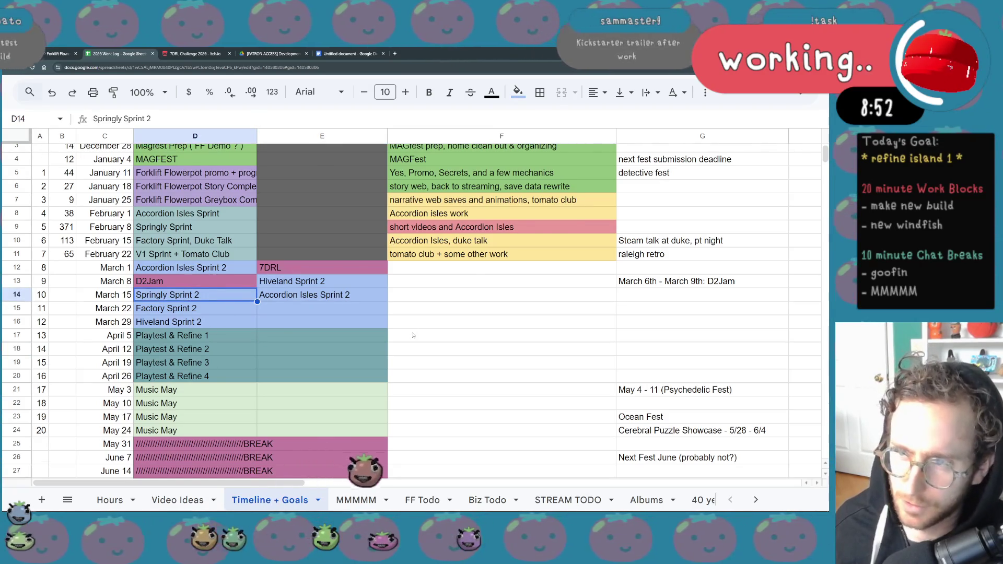
scroll(413, 335, up, 3)
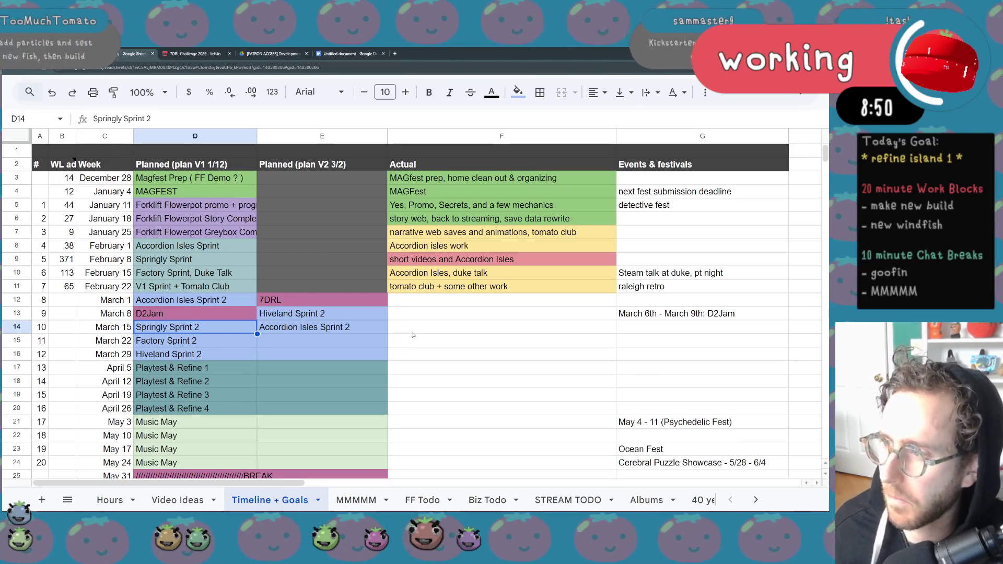
scroll(413, 335, down, 1)
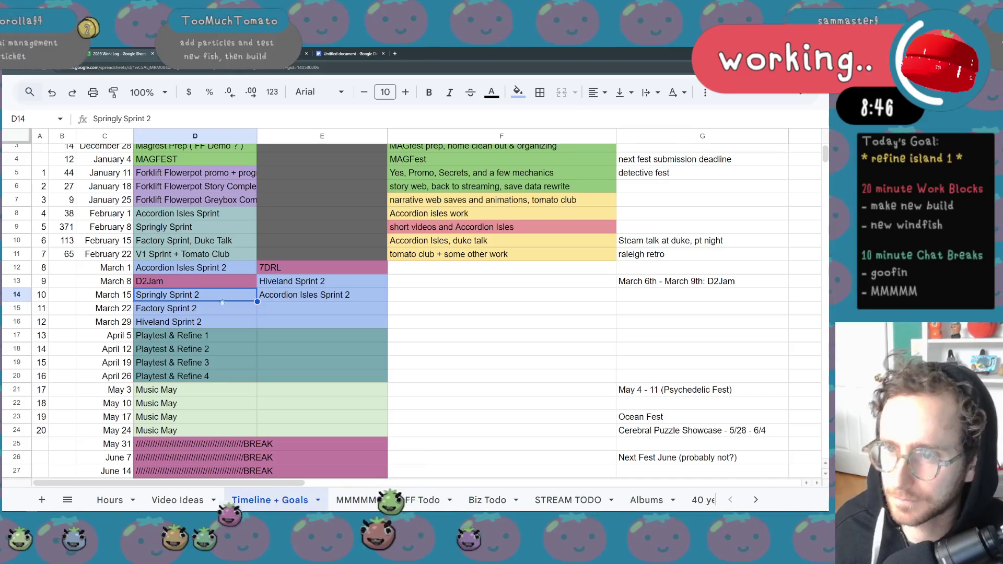
key(ctrl+c)
key(Down)
key(Right)
key(ctrl+v)
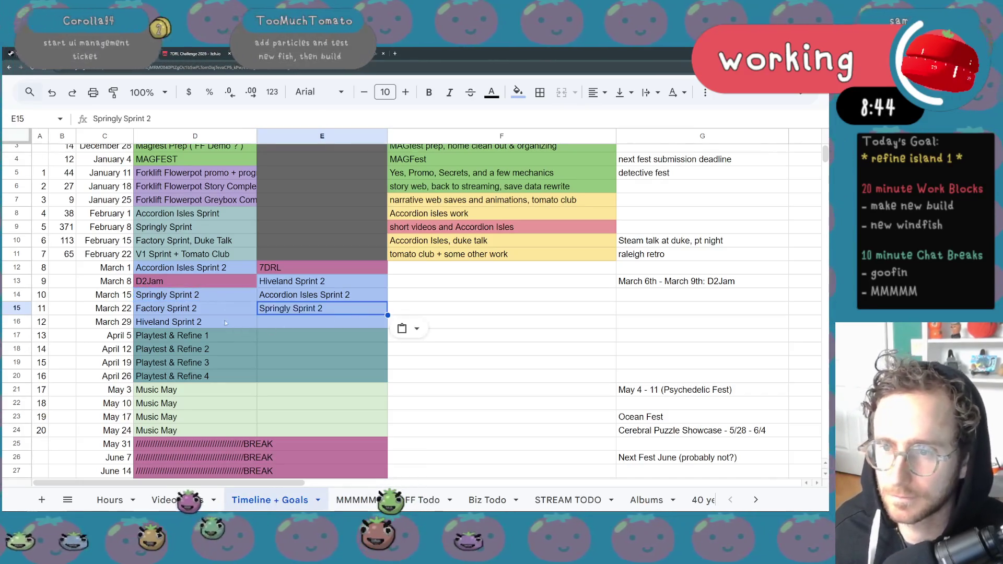
Copy Factory Sprint 2 from the original plan into E16.
click(225, 322)
key(Up)
key(ctrl+c)
key(Down)
key(Right)
key(ctrl+v)
click(284, 364)
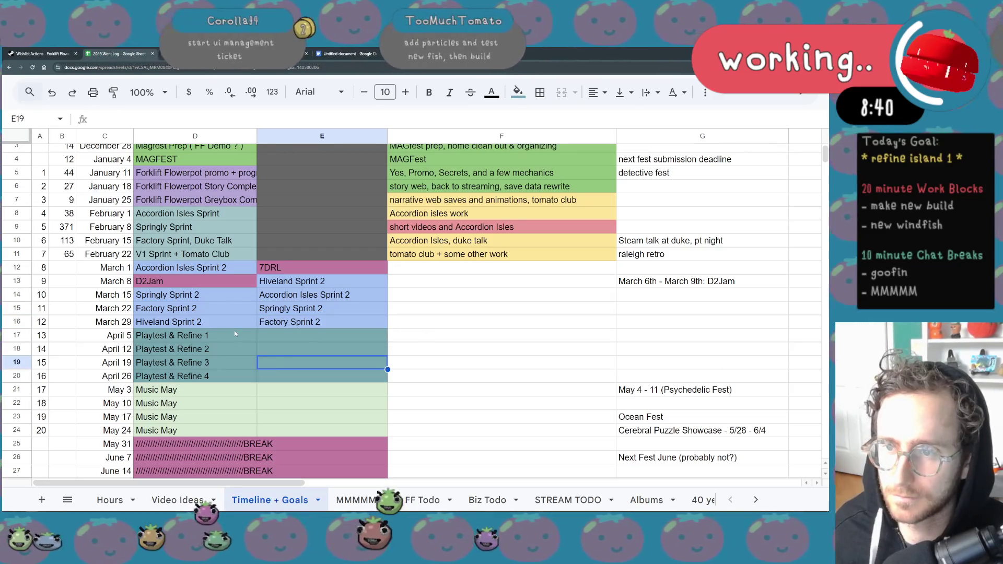
Reorder the V2 sprints: Factory Sprint 2 into E13, Hiveland Sprint 2 into E14.
click(308, 325)
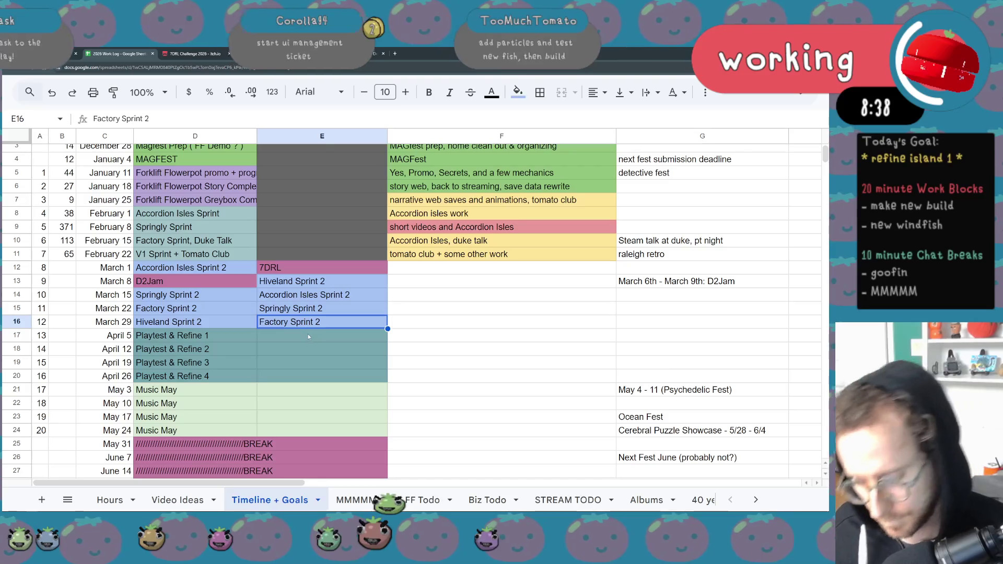
key(ctrl+c)
key(Up)
key(Up)
key(Up)
key(ctrl+v)
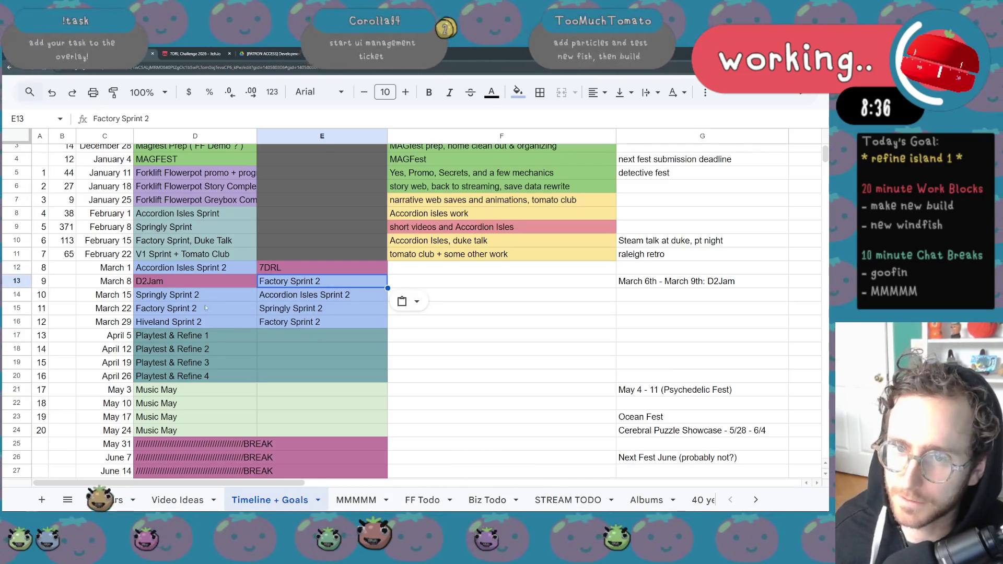
click(199, 323)
key(ctrl+c)
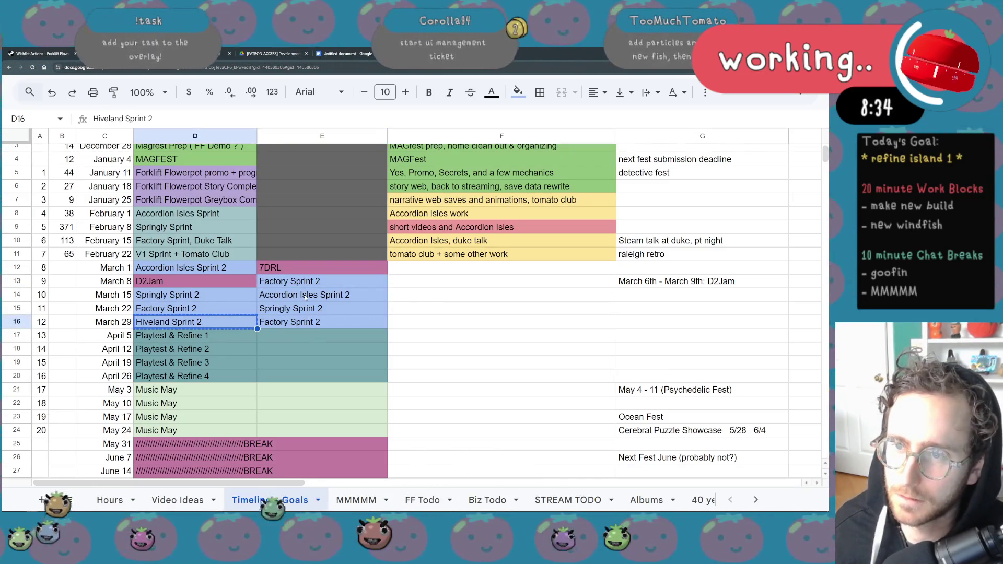
click(306, 296)
key(ctrl+v)
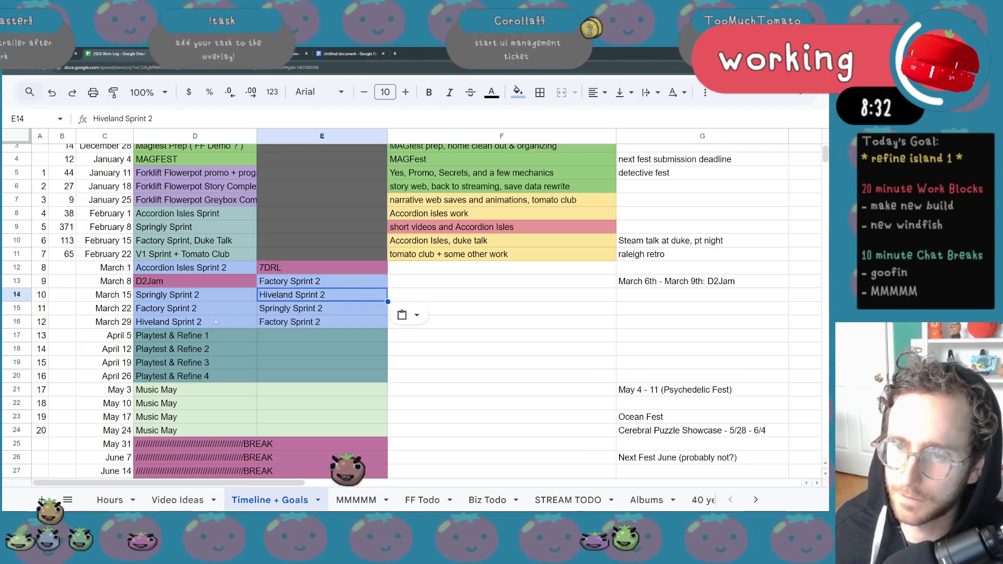
Put Accordion Isles Sprint 2 into E15 and Springly Sprint 2 into E16.
click(209, 269)
key(ctrl+c)
click(303, 309)
key(ctrl+v)
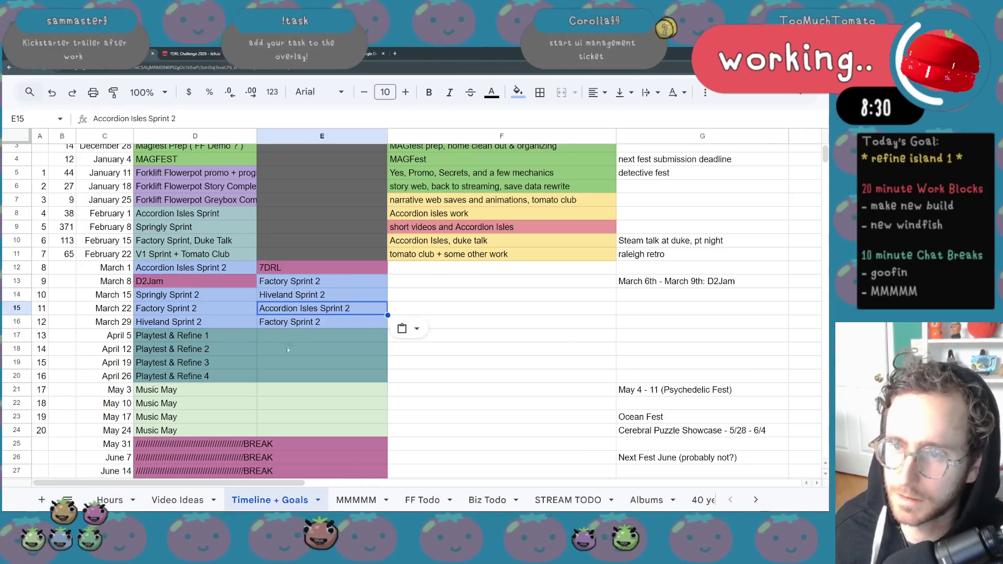
click(193, 301)
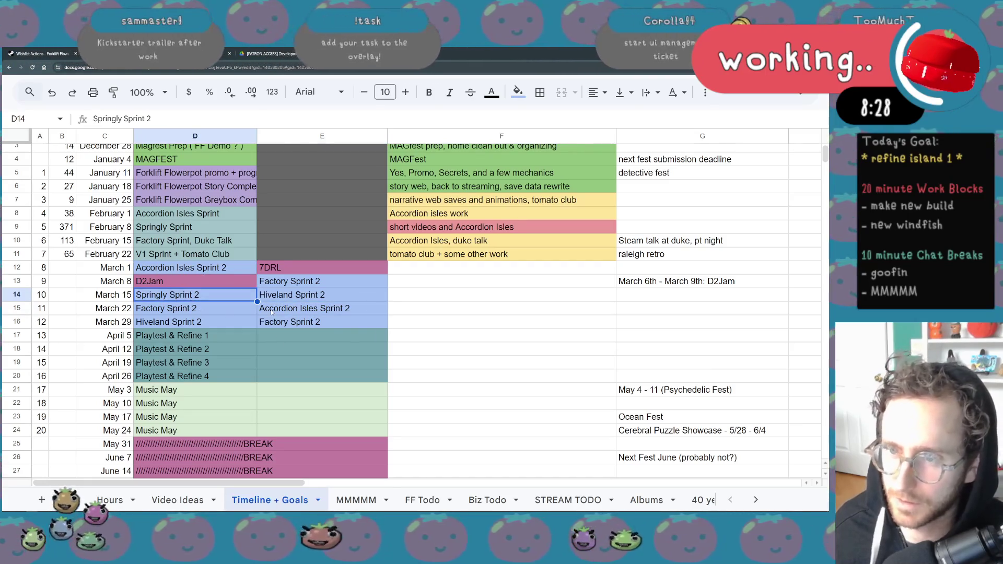
key(ctrl+c)
click(299, 326)
key(ctrl+v)
click(334, 363)
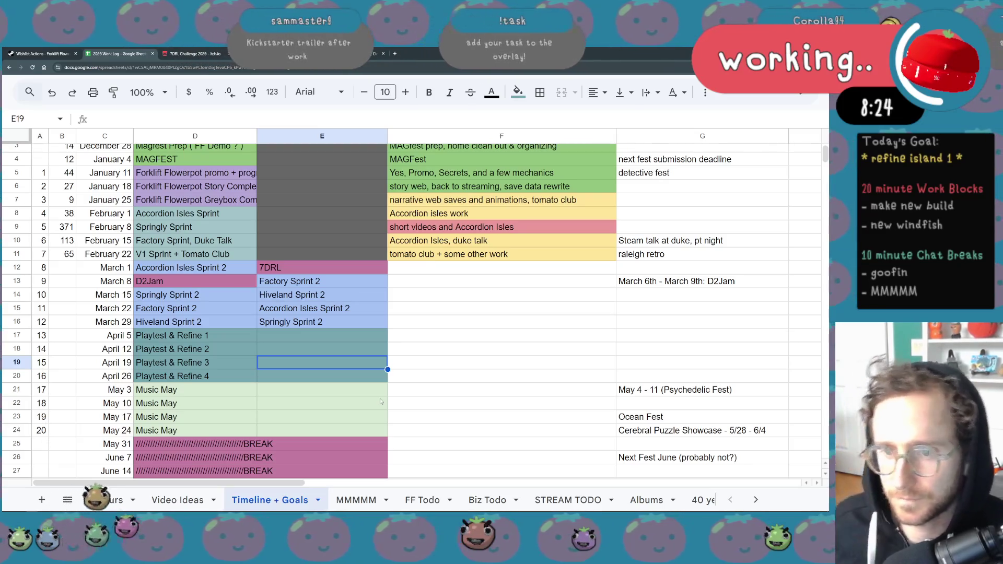
Correct the E13 label to Factory Sprint 1.
click(331, 278)
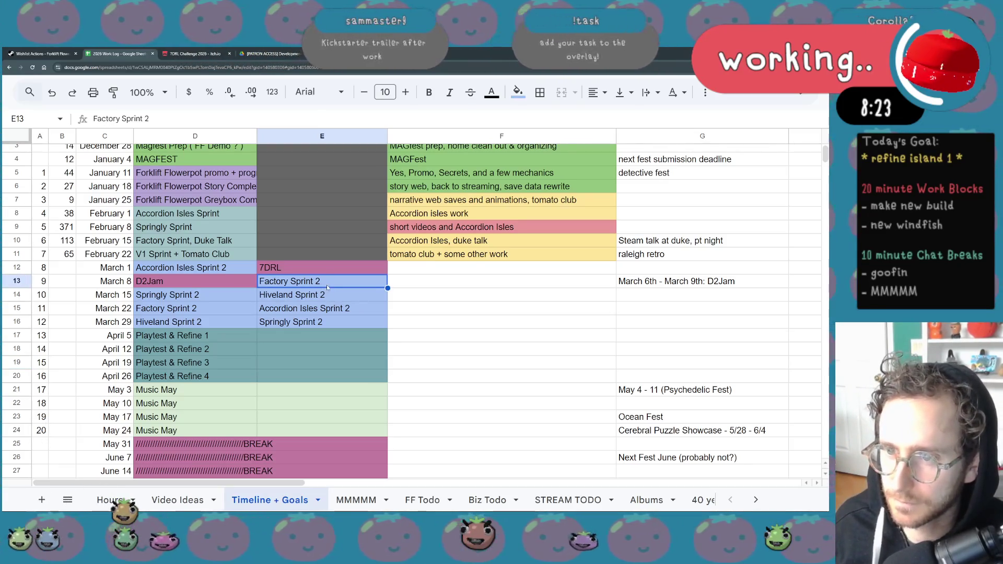
double_click(325, 284)
drag(318, 281, 313, 281)
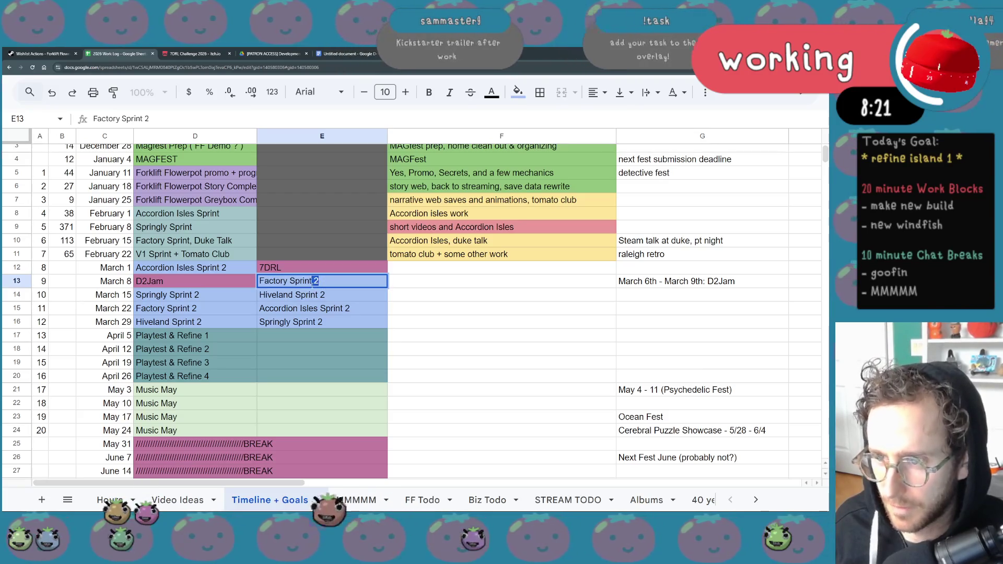
text(q)
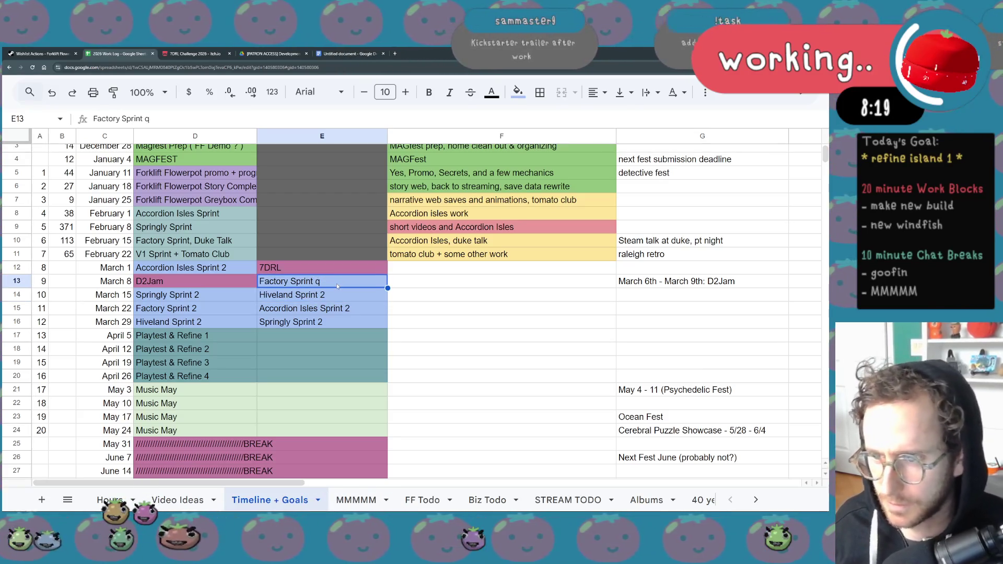
key(ctrl+a)
click(319, 281)
drag(319, 281, 314, 281)
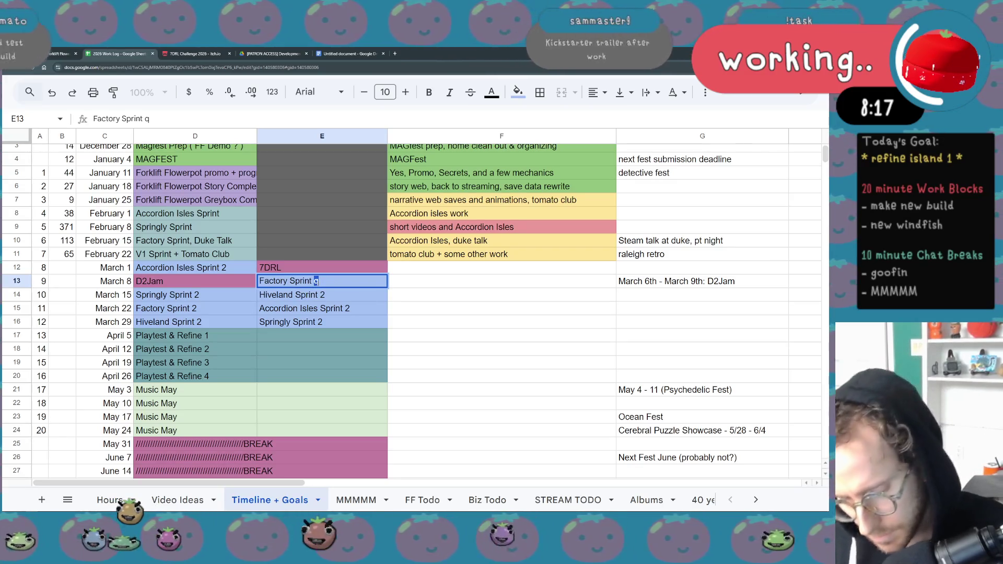
text(1)
key(Return)
key(Up)
key(ctrl+c)
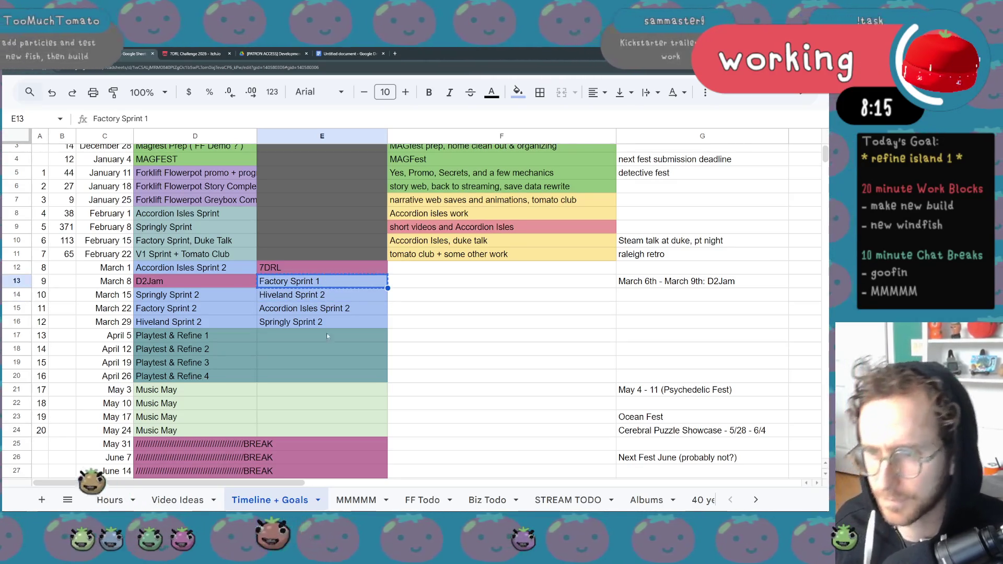
Enter Factory Sprint 2 for the April 5 week in E17.
click(327, 335)
key(ctrl+v)
key(BackSpace)
text(2)
key(Return)
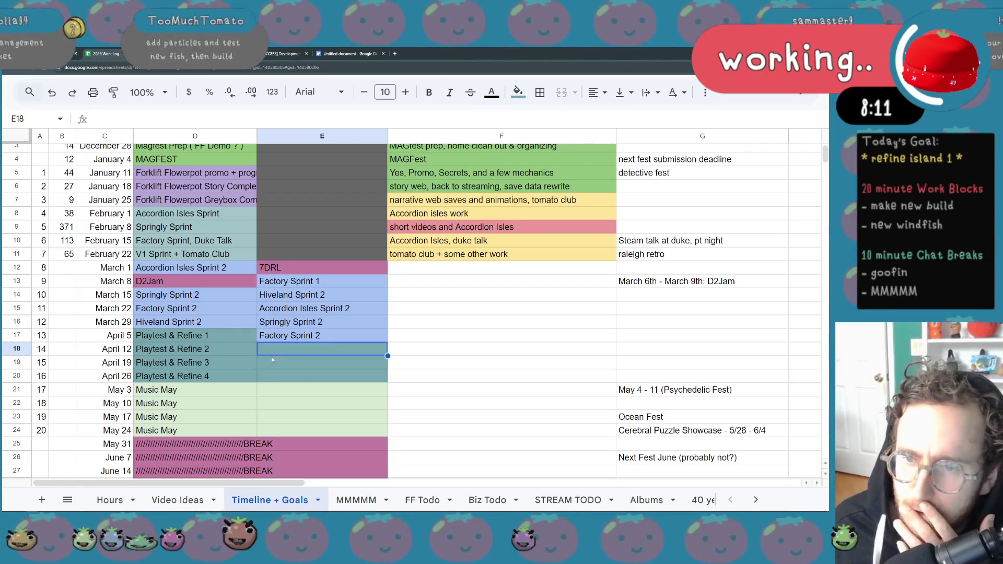
Copy Playtest & Refine 1–3 from D18:D20 into E18:E20.
click(243, 349)
key(shift+Down)
key(shift+Down)
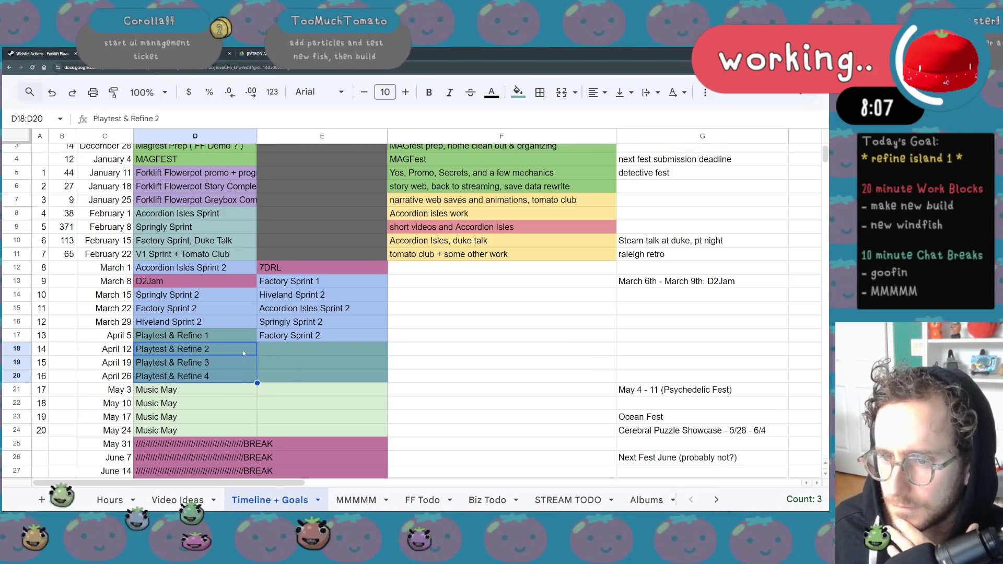
click(234, 337)
drag(242, 344, 227, 360)
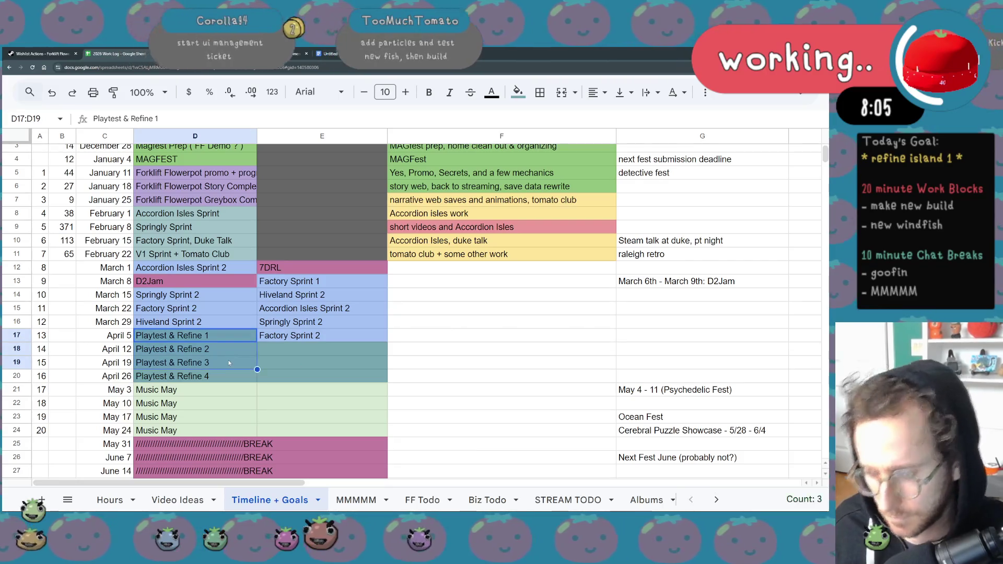
key(ctrl+c)
click(330, 354)
key(ctrl+v)
click(491, 378)
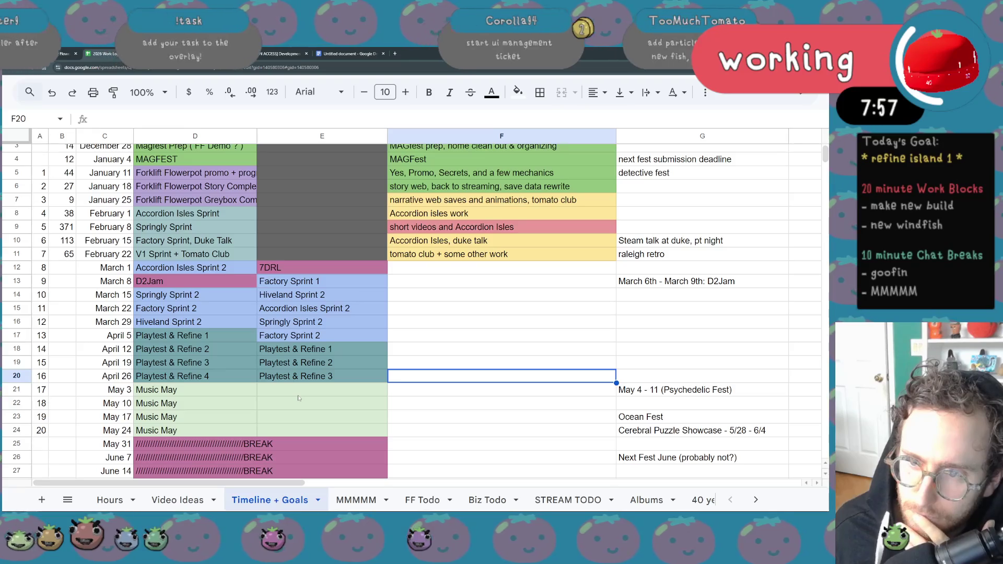
click(303, 351)
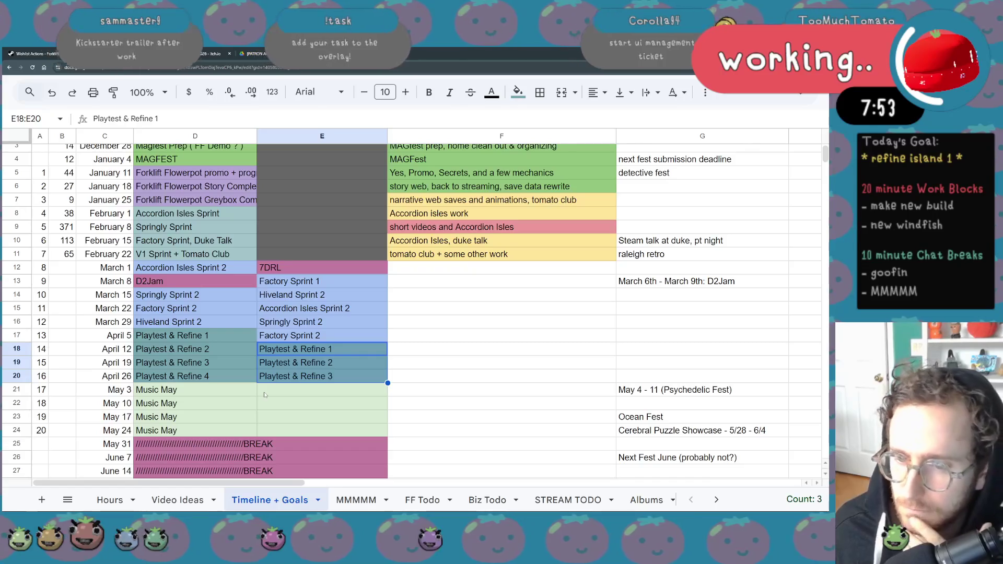
click(238, 396)
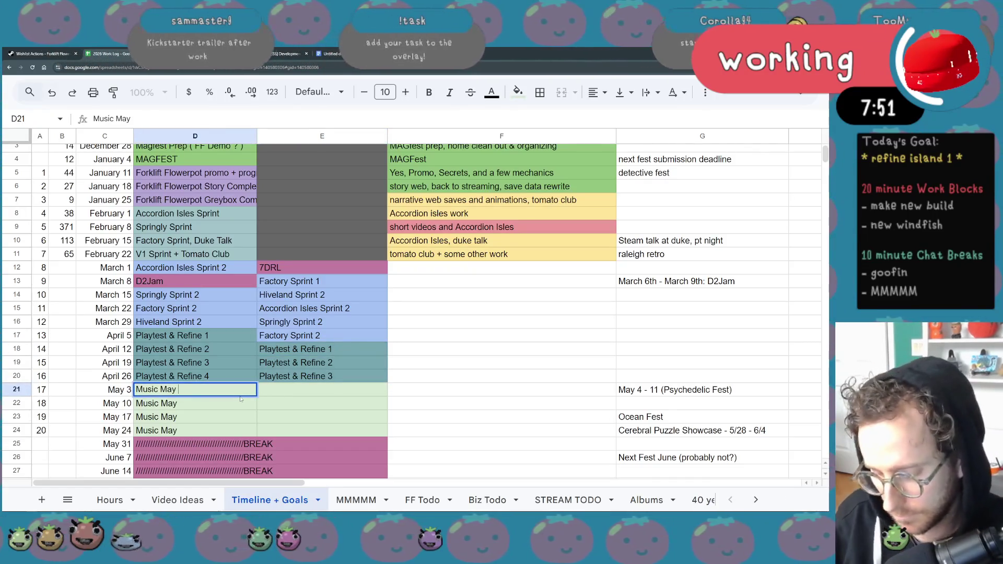
Relabel the May 3 week in D21 as Music May (Audio), undoing a stray edit.
text((Audio)
key(Return)
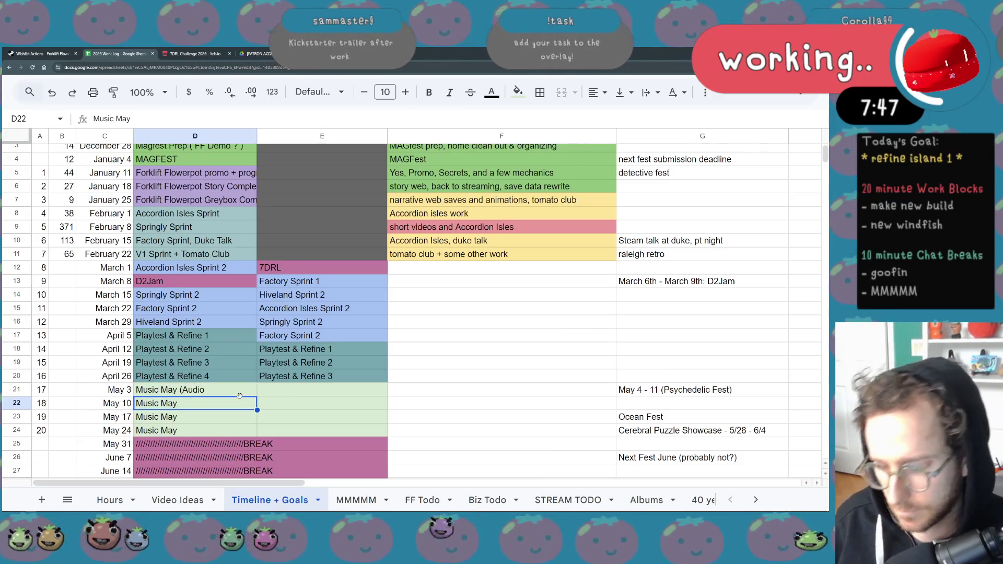
text())
key(Return)
key(ctrl+z)
key(ctrl+z)
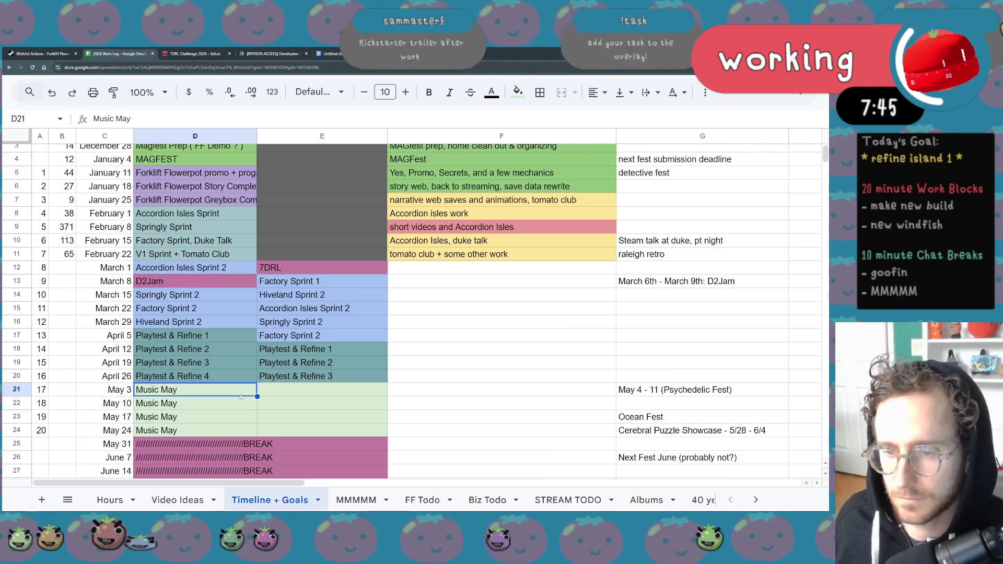
double_click(237, 396)
key(End)
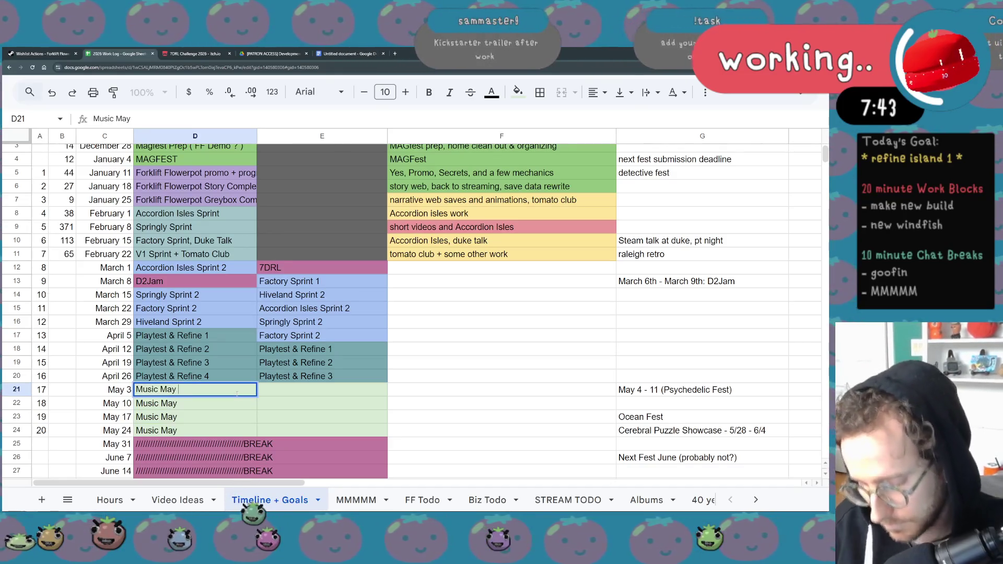
text(Audio))
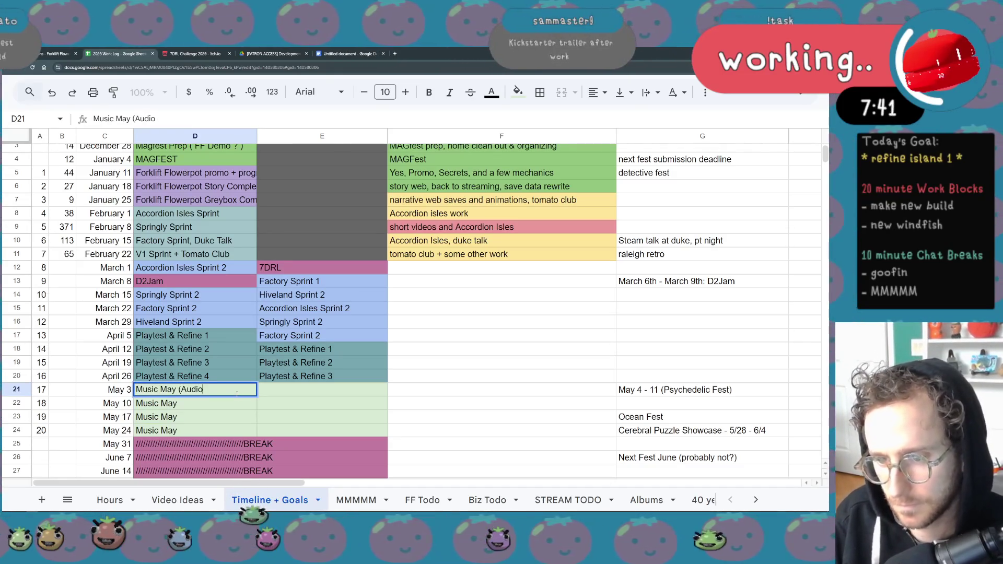
key(Return)
Copy Music May (Audio) into the May 10, 17 and 24 weeks.
click(237, 395)
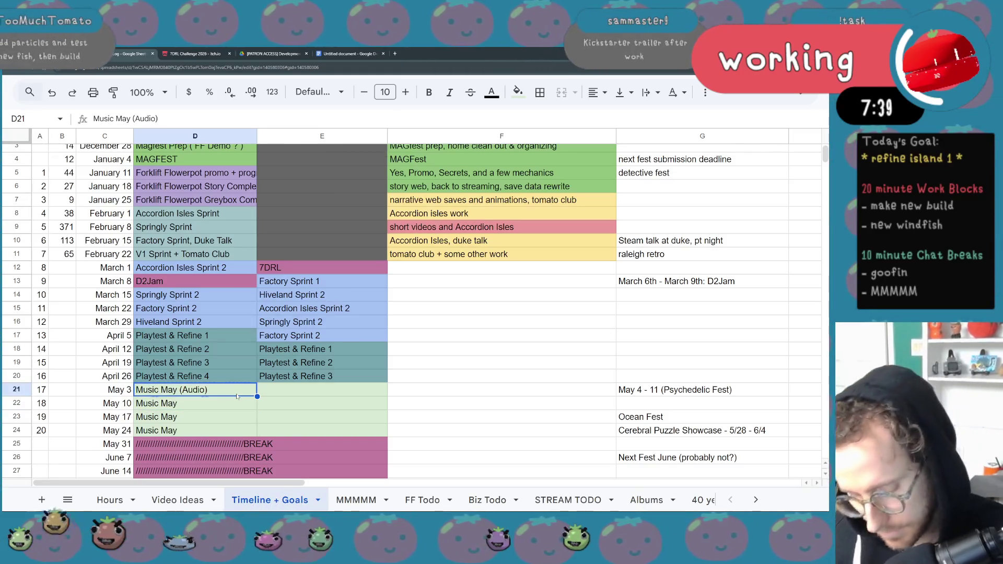
key(ctrl+c)
key(Down)
key(ctrl+v)
click(214, 418)
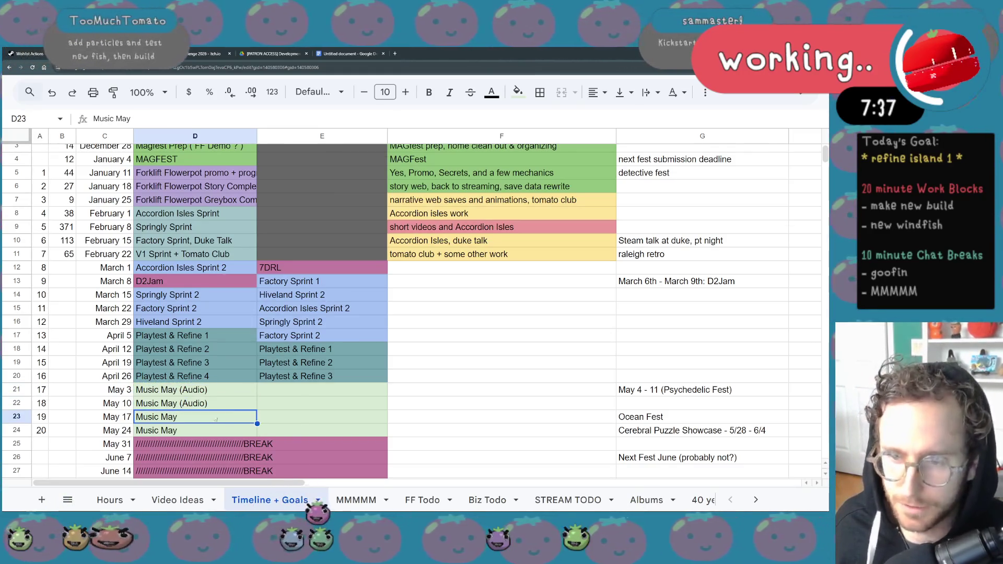
key(ctrl+v)
click(217, 424)
key(ctrl+v)
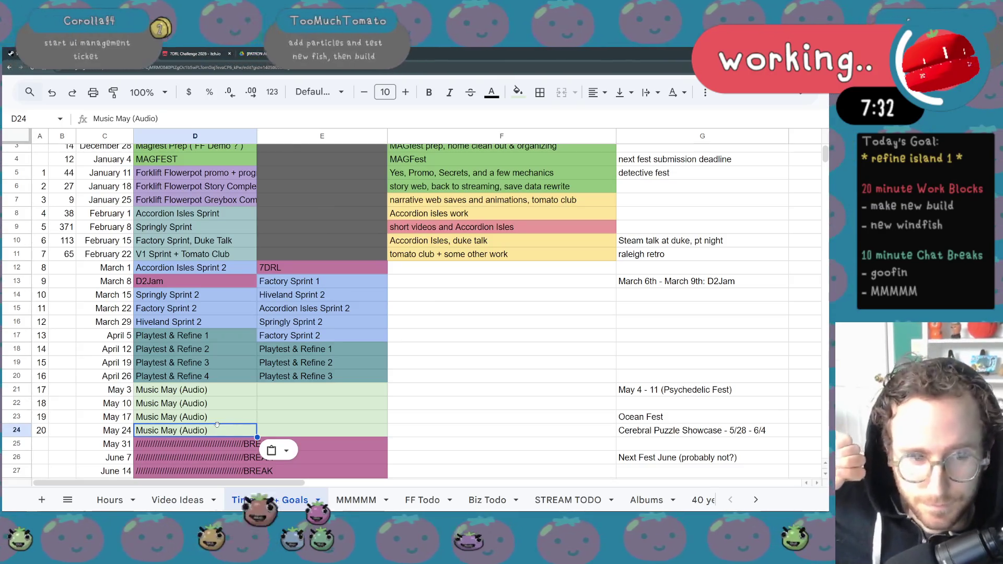
key(XF86AudioLowerVolume)
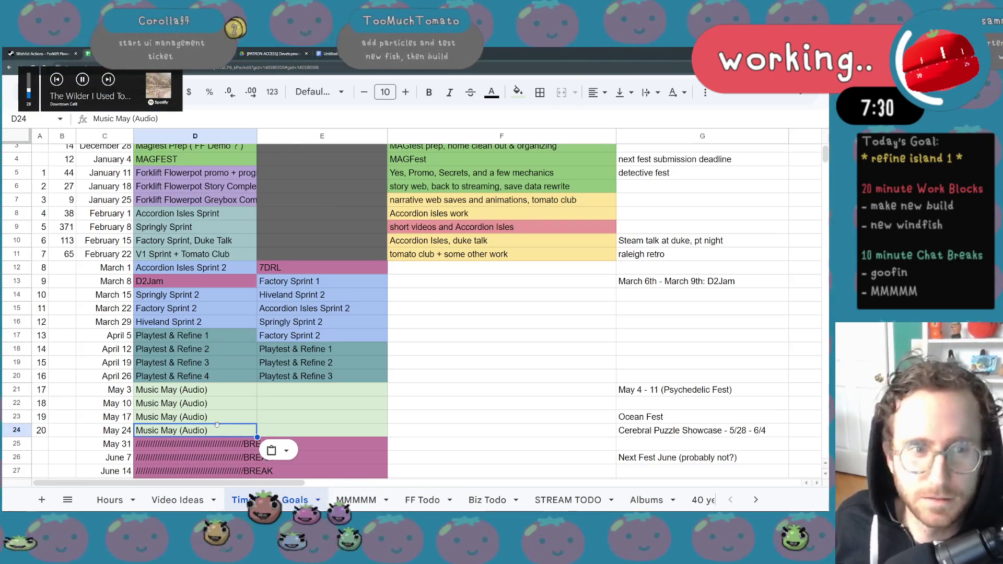
scroll(303, 376, down, 2)
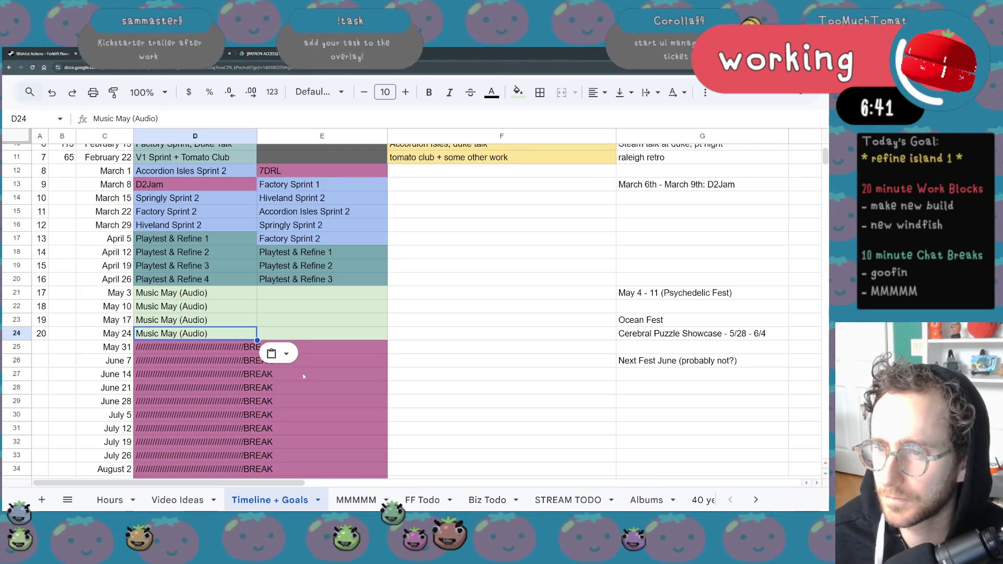
scroll(303, 376, up, 5)
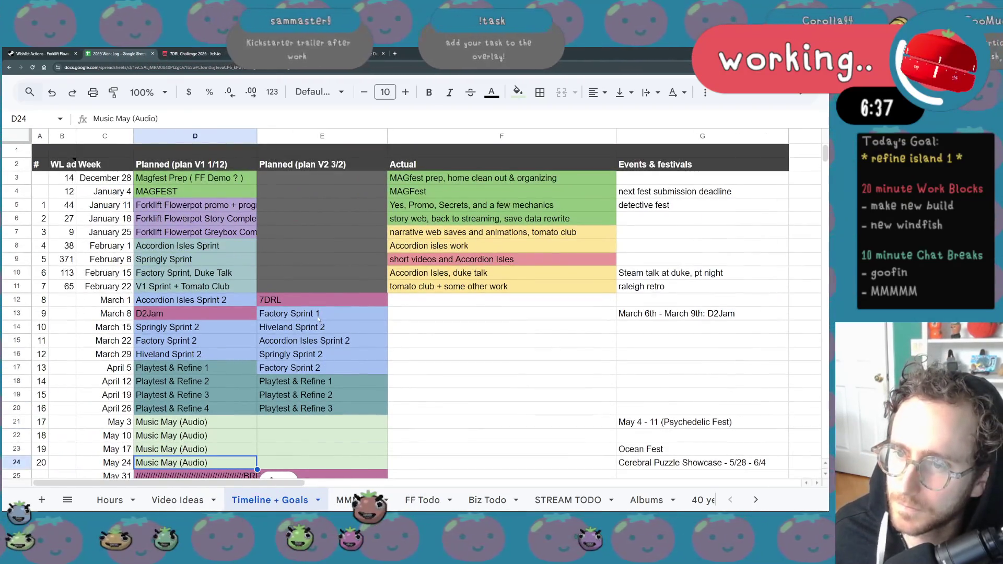
drag(319, 319, 320, 368)
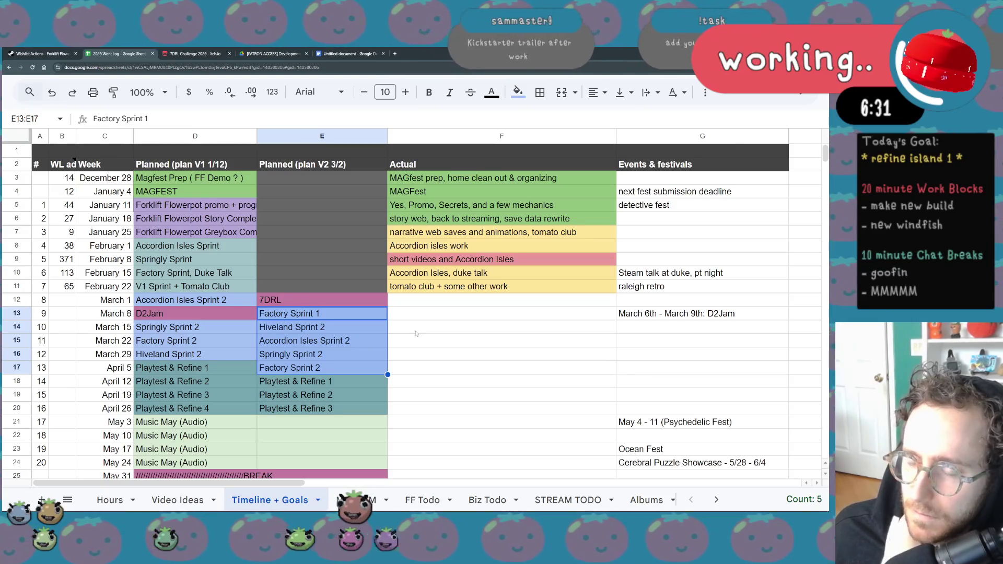
drag(380, 382, 375, 409)
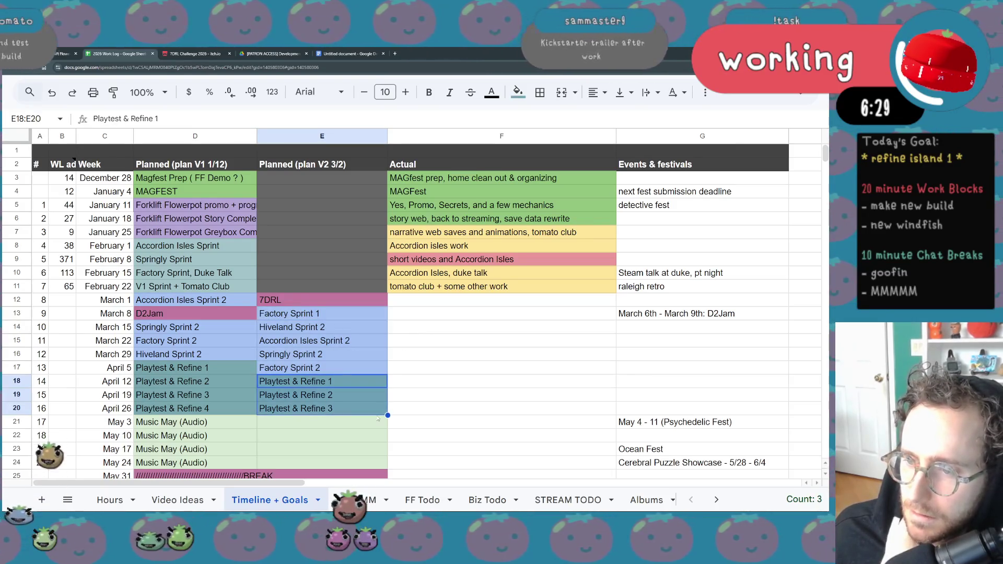
click(348, 317)
key(Down)
key(Down)
key(Down)
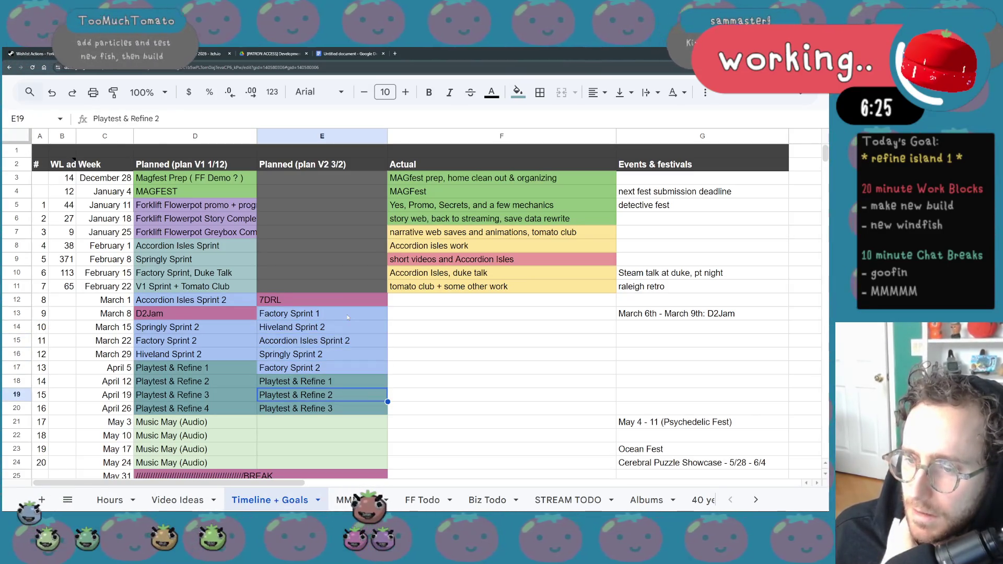
key(Up)
key(Up)
key(Up)
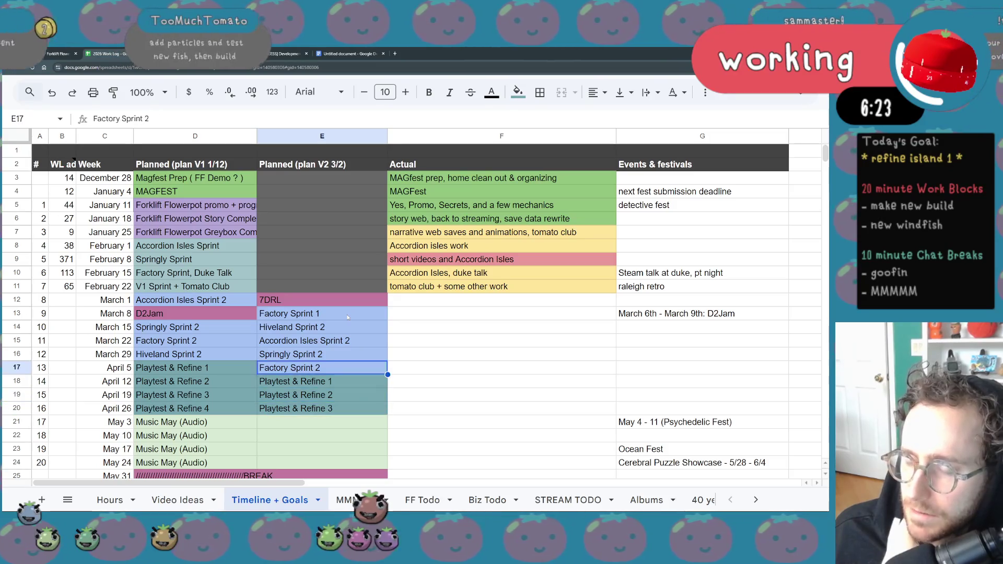
key(Down)
key(Down)
key(Down)
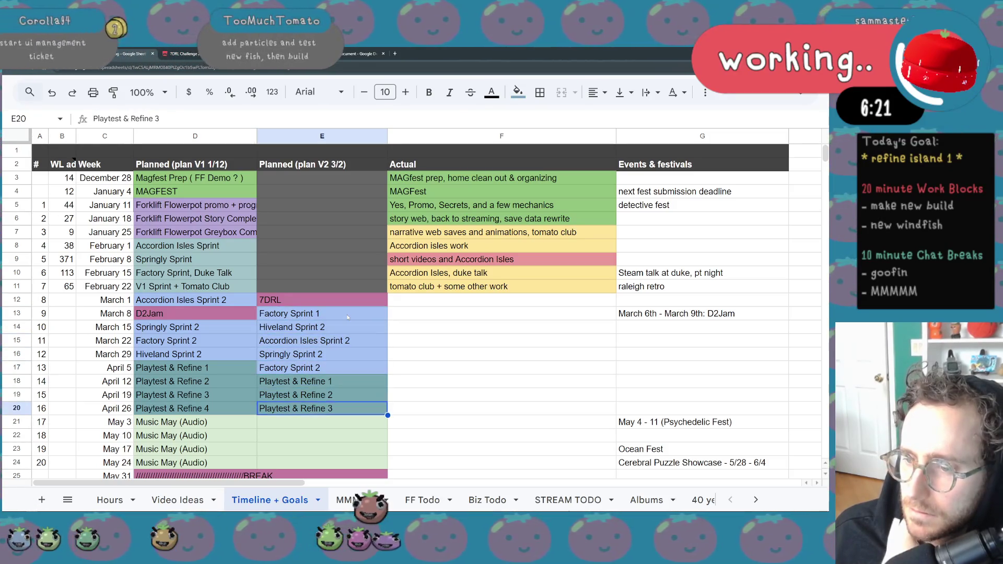
key(Up)
key(Up)
key(Up)
key(Up)
key(Down)
key(Down)
key(Down)
key(Down)
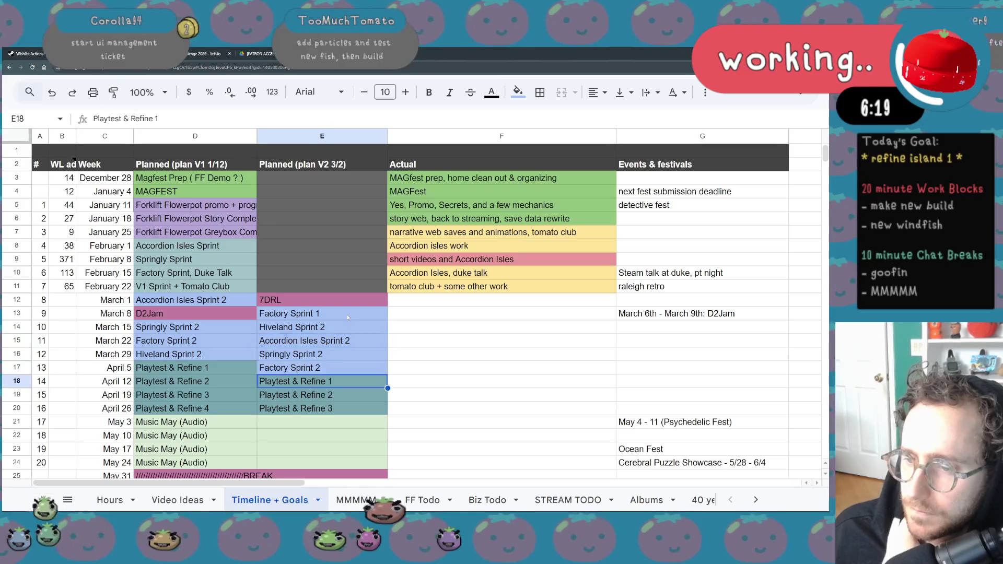
key(Down)
key(Up)
key(Up)
key(Up)
key(Up)
key(Up)
key(Up)
key(Down)
key(Down)
key(Down)
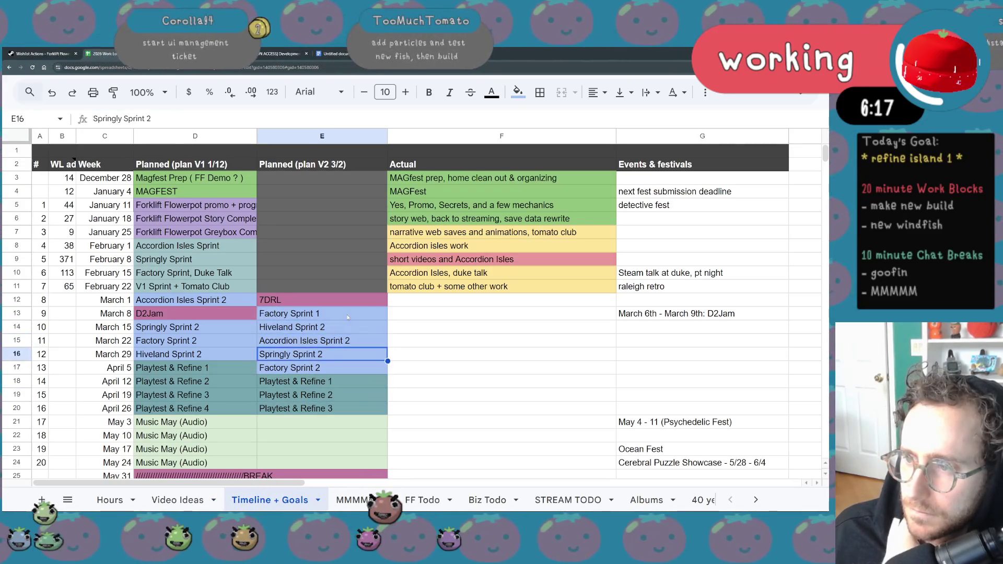
key(Up)
key(Up)
key(Up)
key(Up)
key(Up)
key(Up)
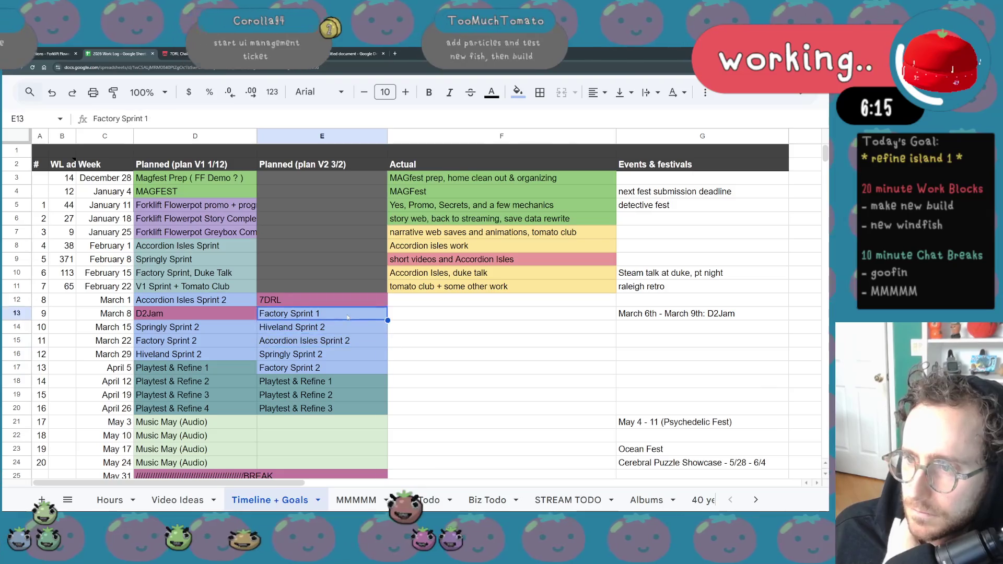
key(Down)
key(Down)
key(Down)
key(Down)
key(Down)
key(Down)
key(Down)
key(Up)
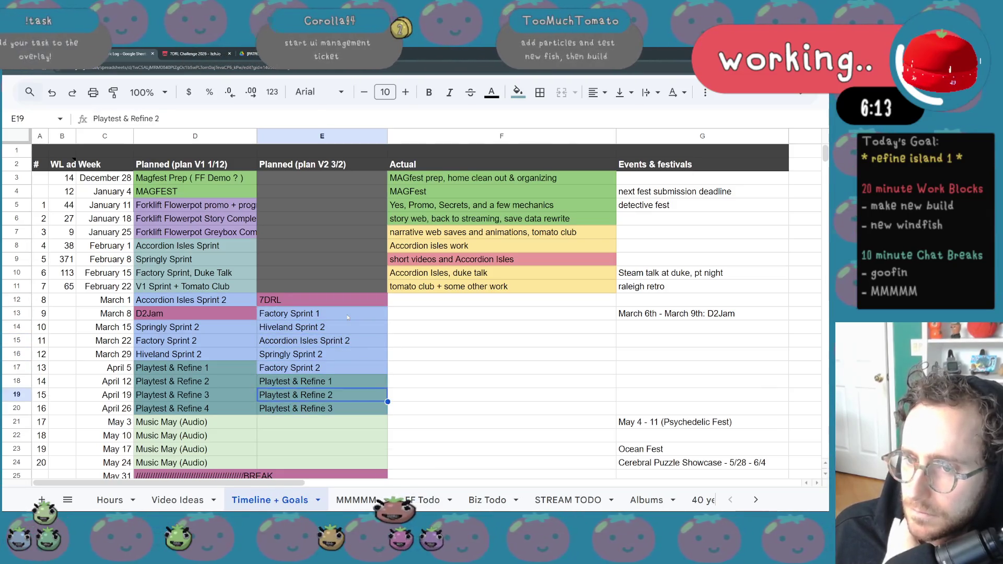
key(Up)
key(Up)
key(Up)
key(Up)
key(Up)
key(Up)
scroll(348, 317, down, 3)
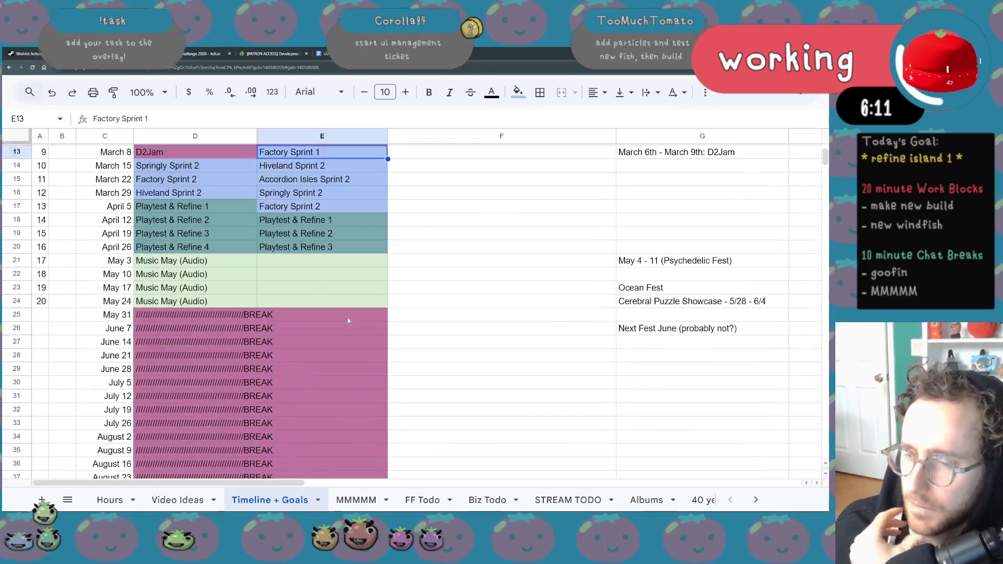
drag(334, 218, 334, 246)
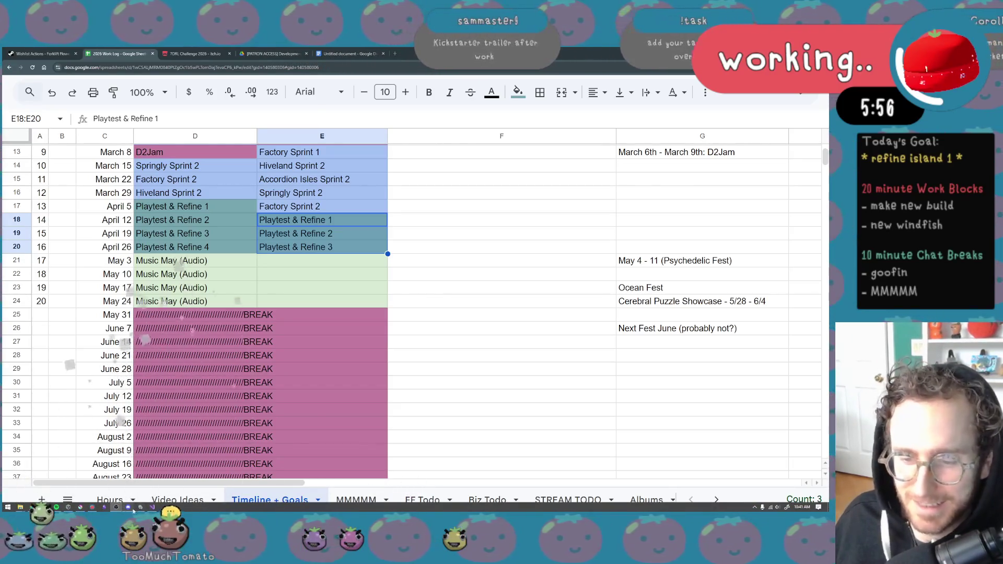
key(alt+Tab)
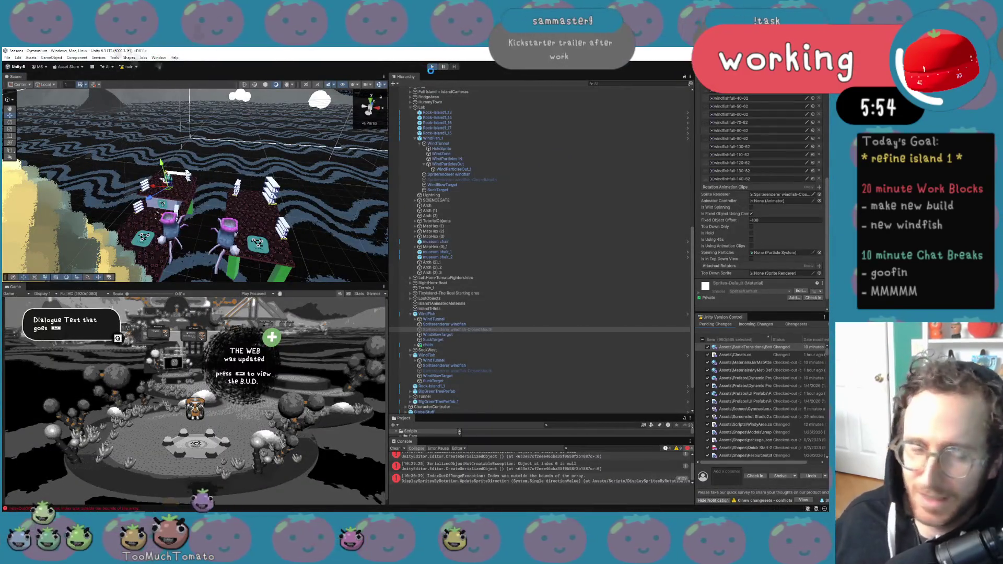
click(431, 67)
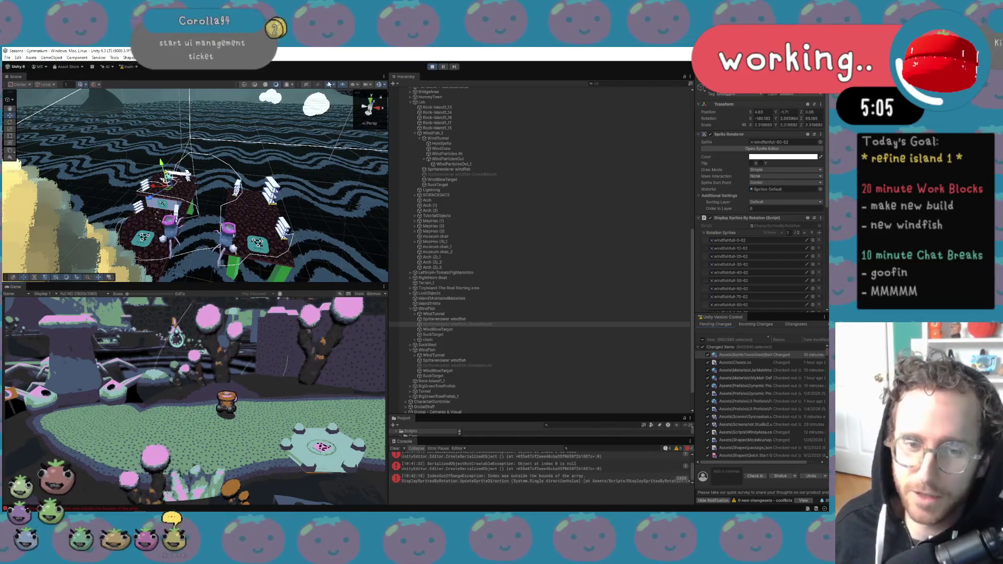
key(XF86AudioLowerVolume)
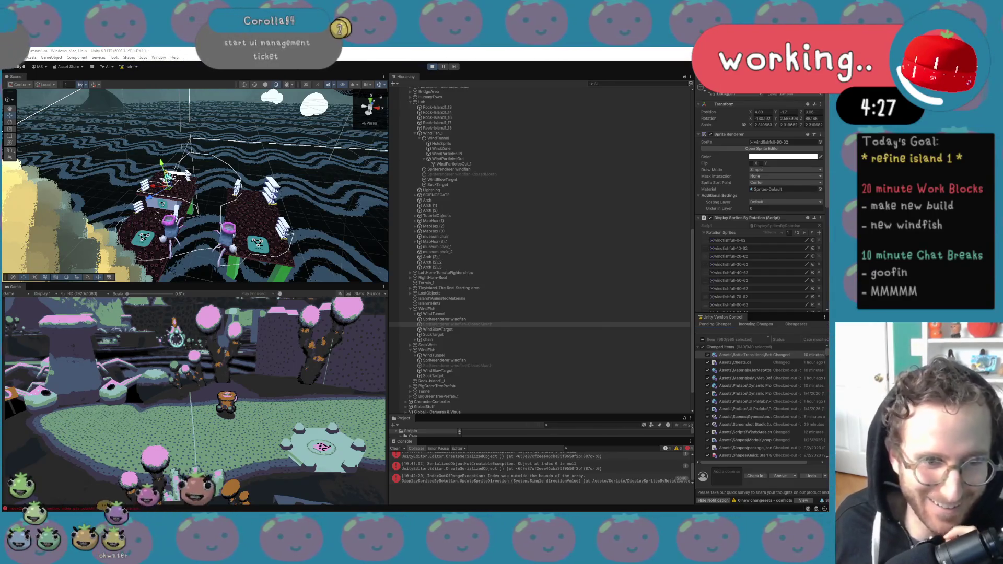
Bring the Animal Well, Part 3 video window over the editor and rewind a few seconds.
drag(218, 133, 218, 61)
key(Left)
key(Left)
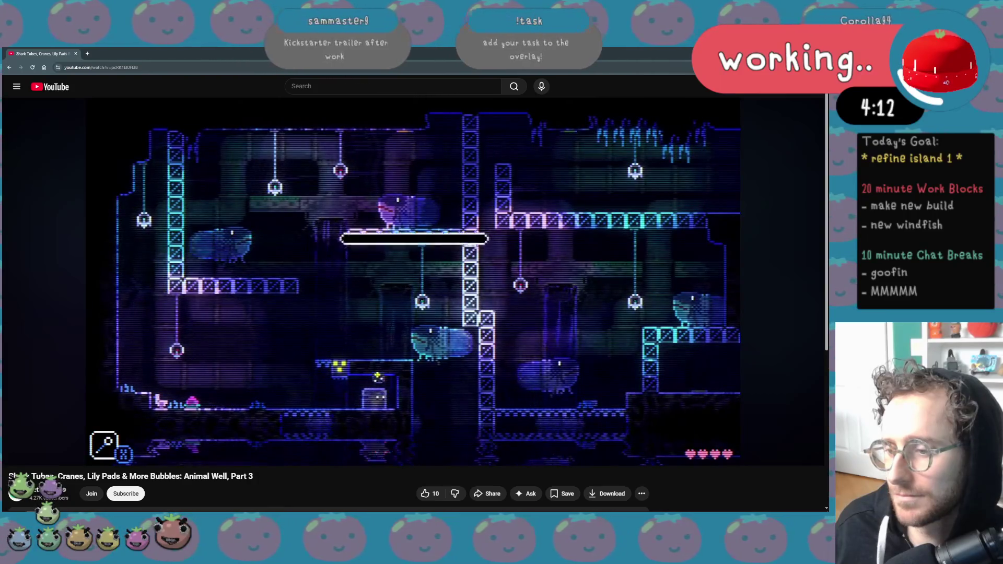
Close the Animal Well video's browser window to reveal the Unity editor.
mouse_move(450, 260)
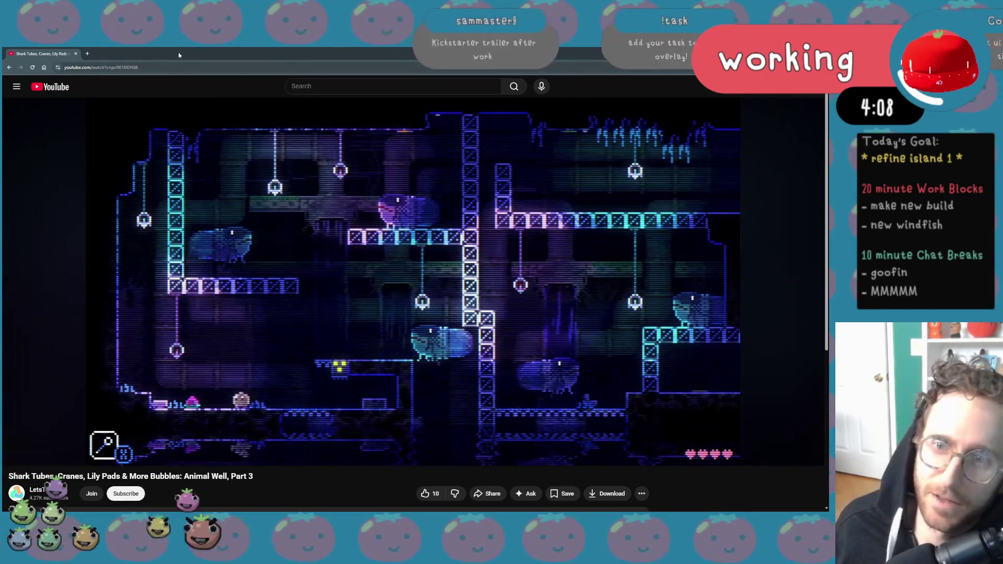
middle_click(54, 56)
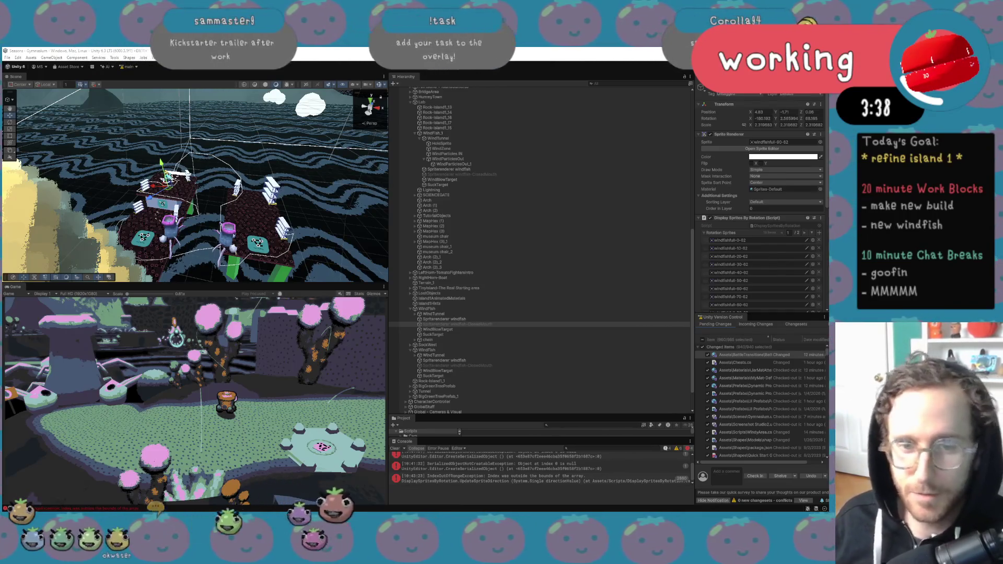
Lower the music volume and walk the character left toward the windfish.
key(XF86AudioLowerVolume)
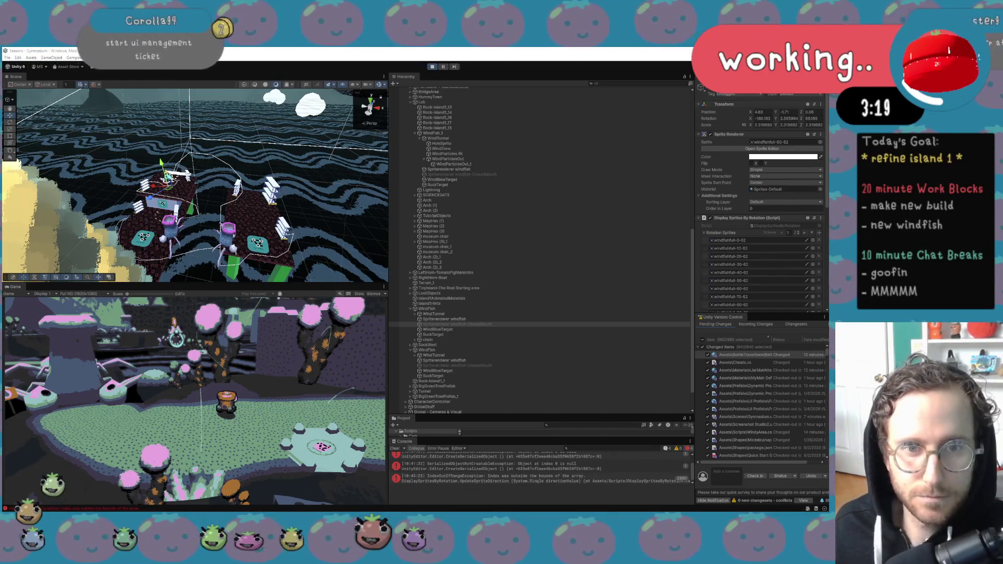
key(a)
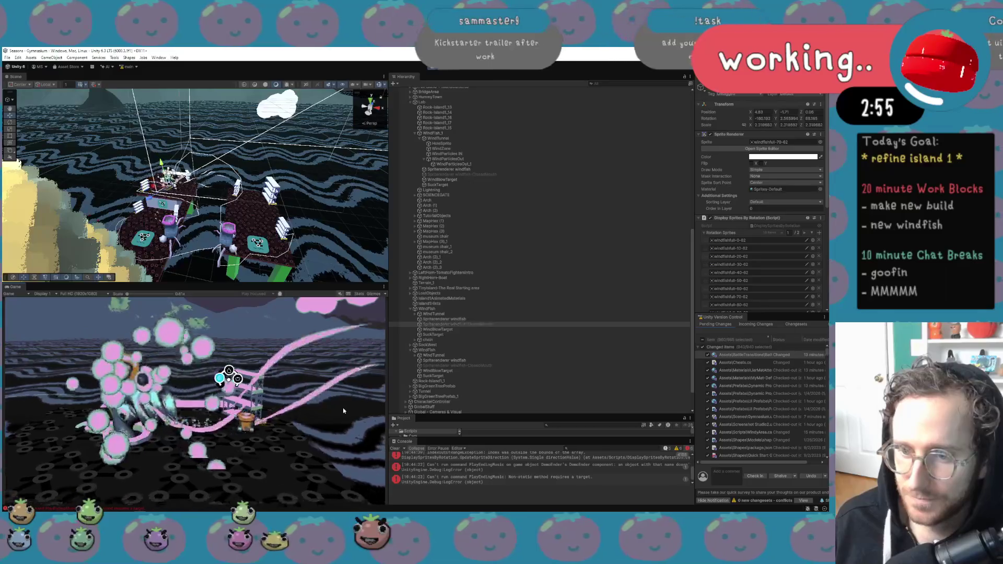
Try saving the scene with Ctrl+S several times during the playtest.
key(ctrl+s)
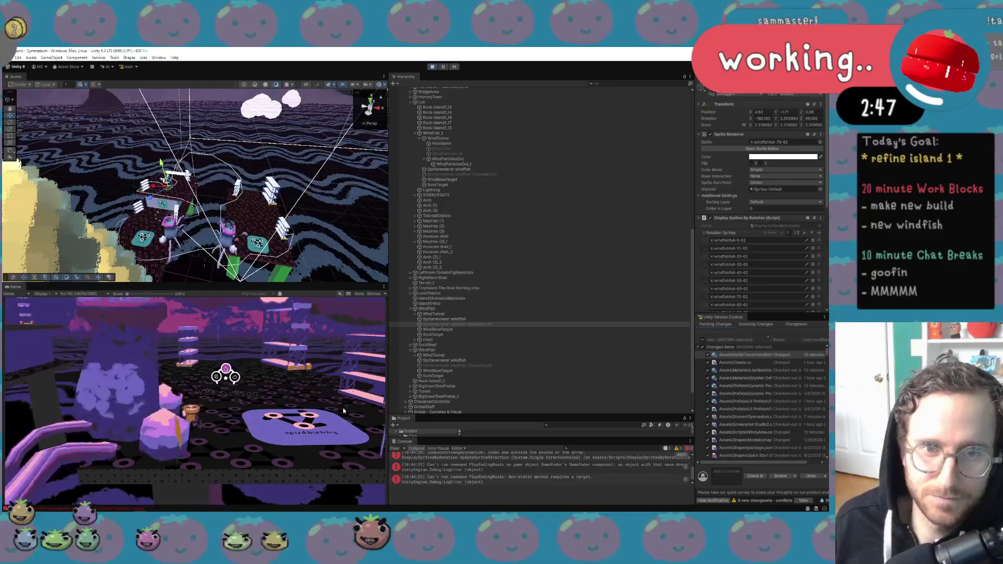
key(ctrl+s)
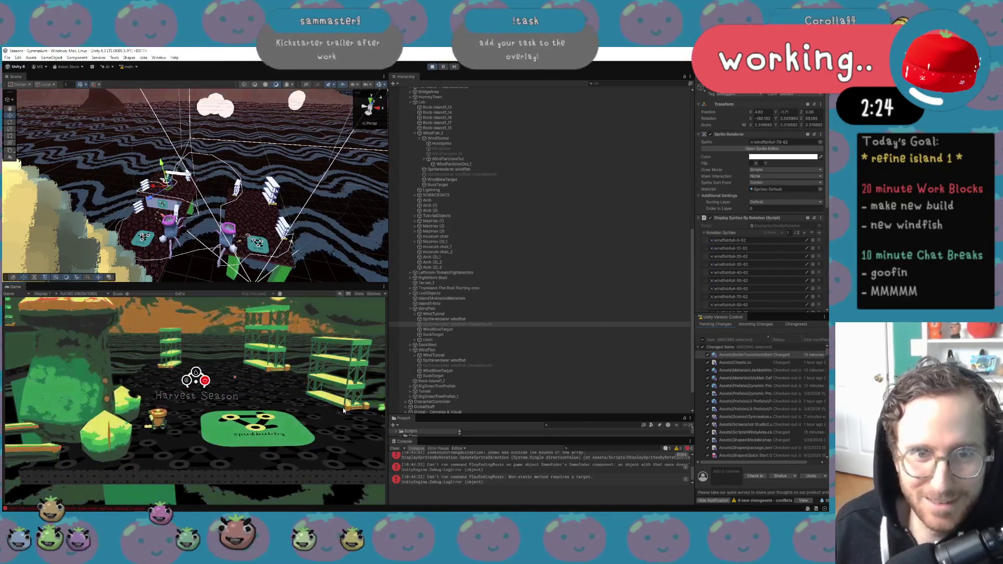
key(ctrl+s)
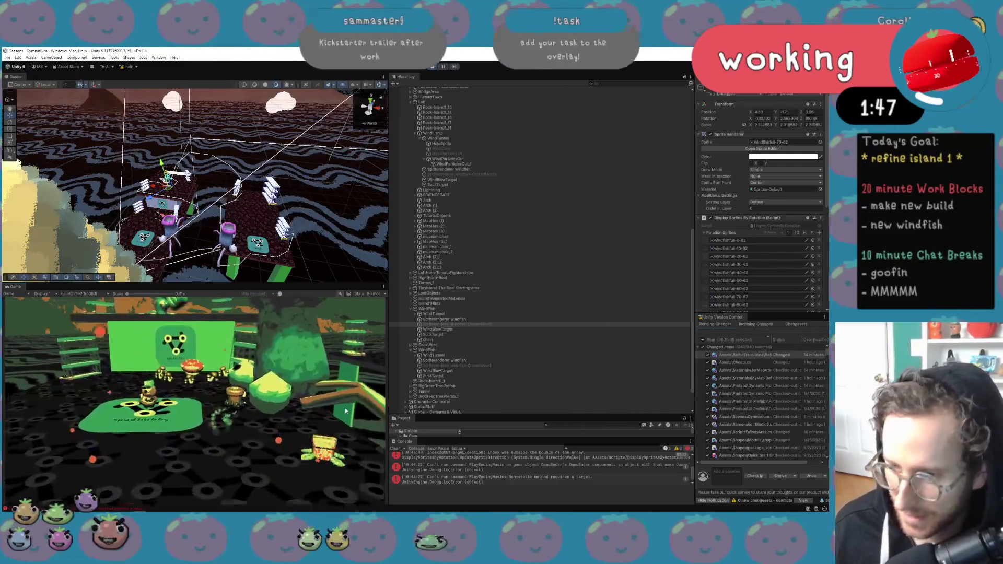
key(ctrl+s)
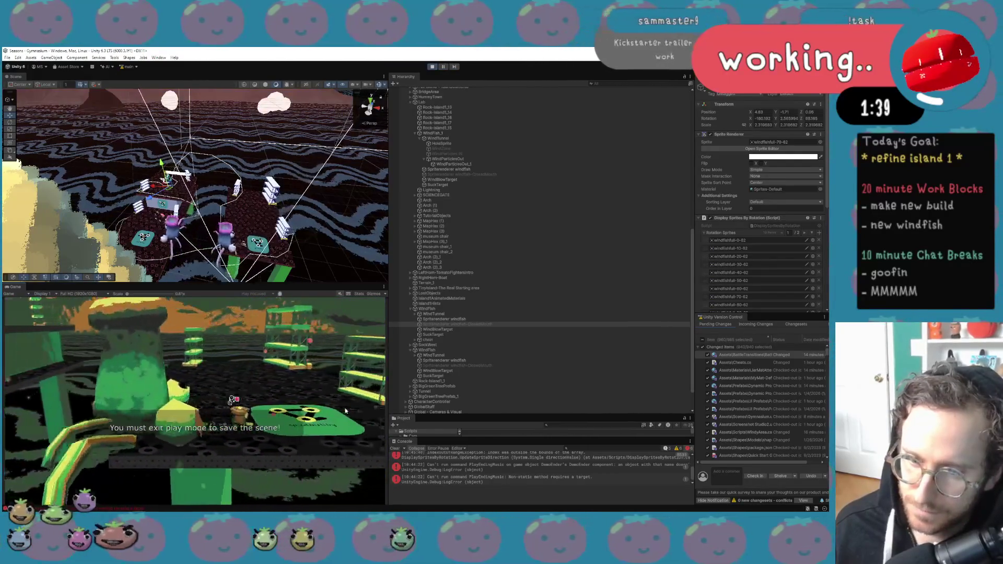
Stop Play mode and switch to the 2026 Work Log spreadsheet.
click(432, 68)
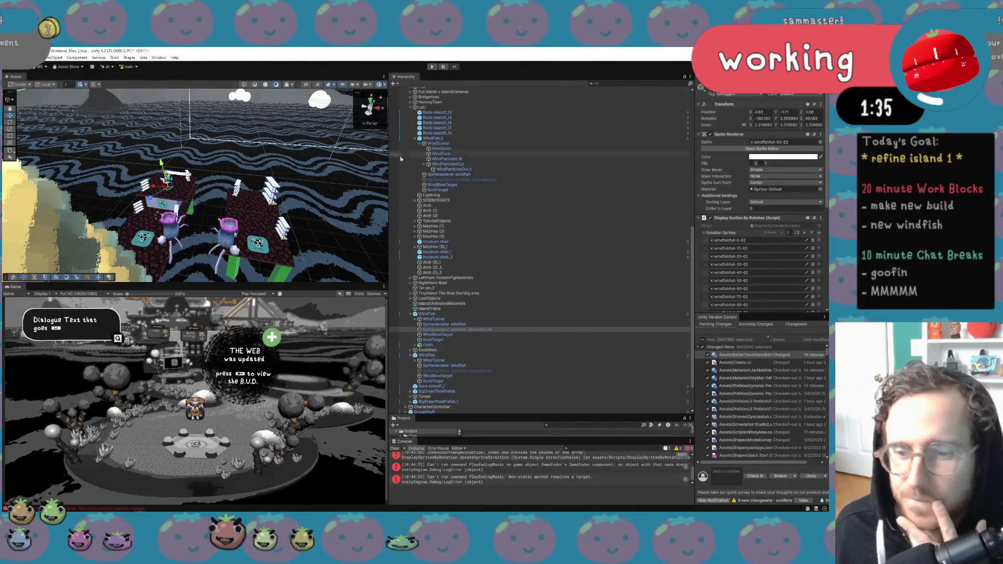
key(f)
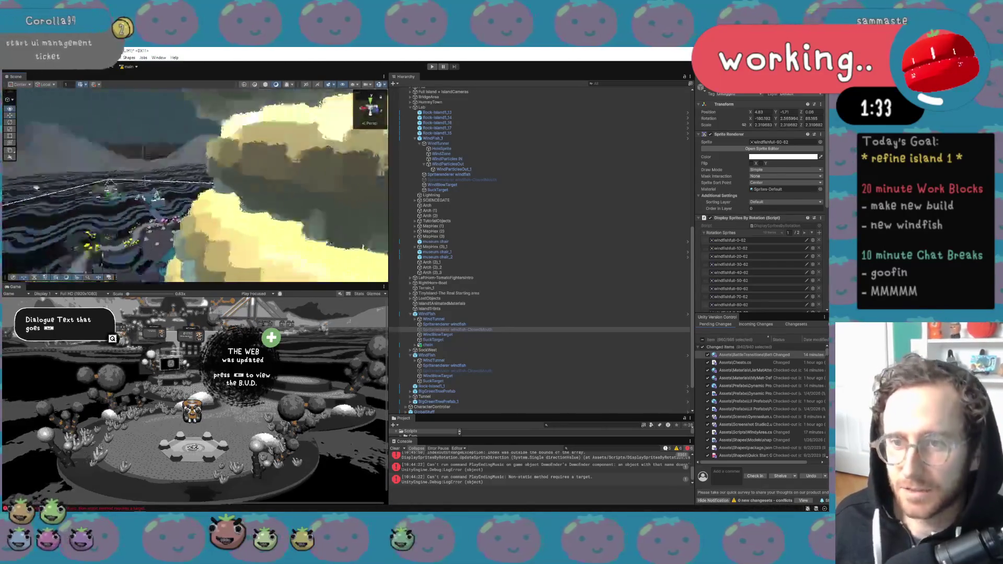
key(alt+Tab)
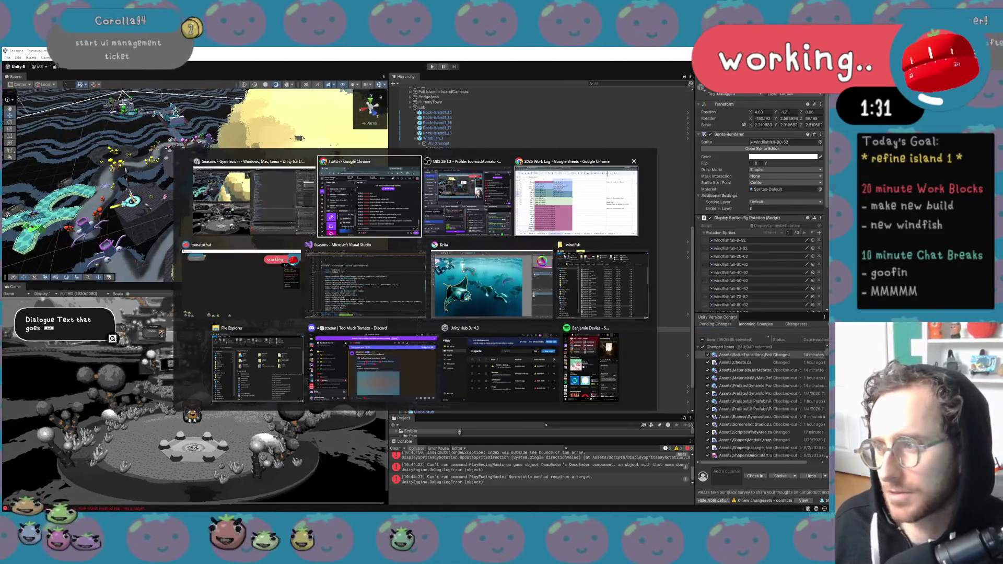
click(586, 170)
Review the BREAK weeks in E25:E31 and the festival notes in G21:G26, including the Next Fest June note.
scroll(241, 255, up, 5)
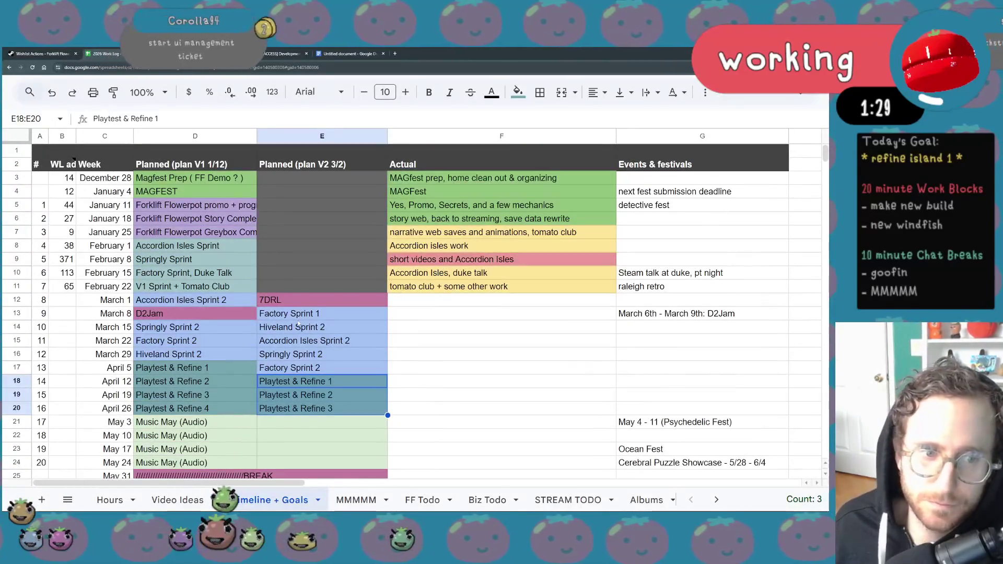
scroll(298, 323, down, 2)
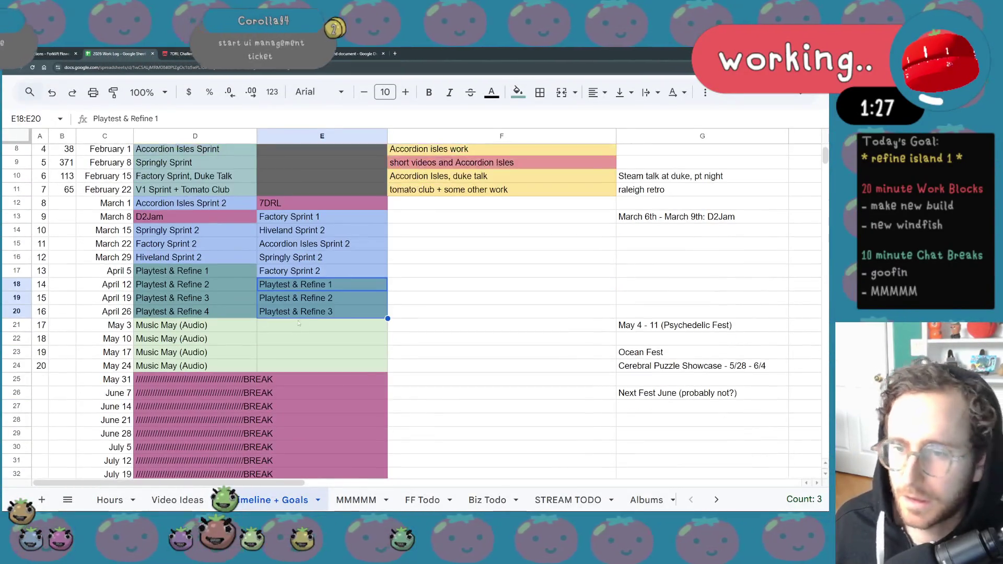
scroll(355, 360, up, 2)
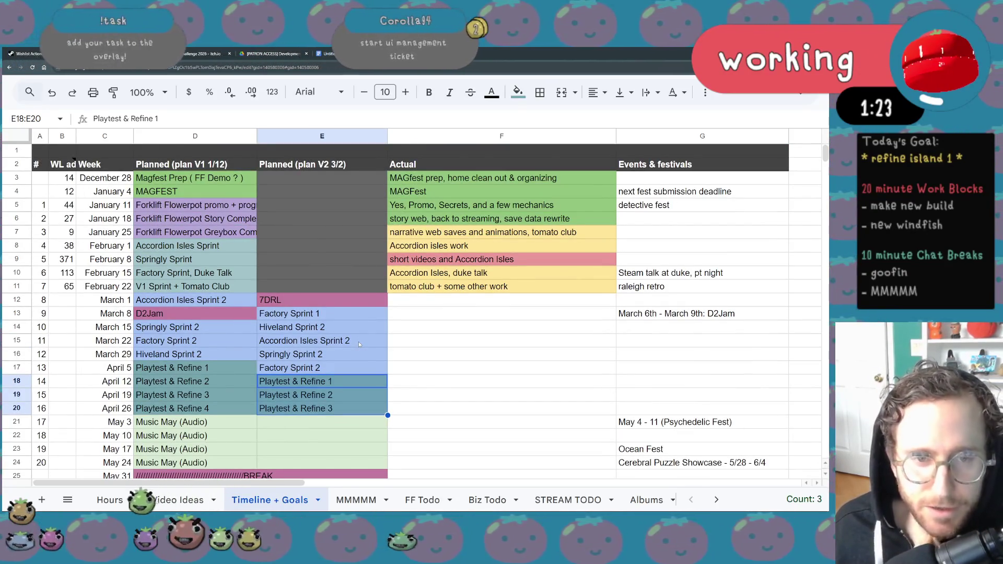
scroll(336, 358, down, 2)
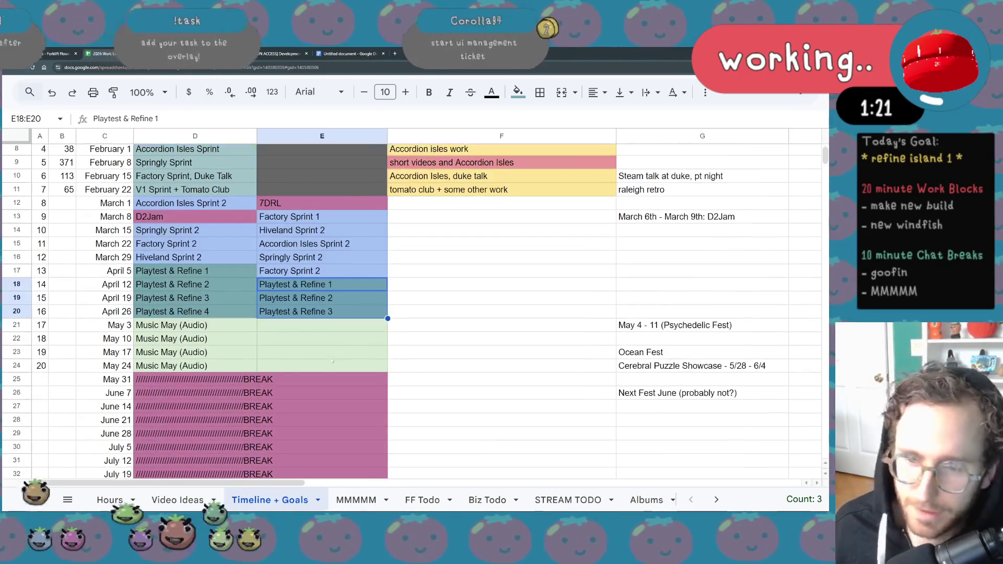
drag(316, 379, 315, 461)
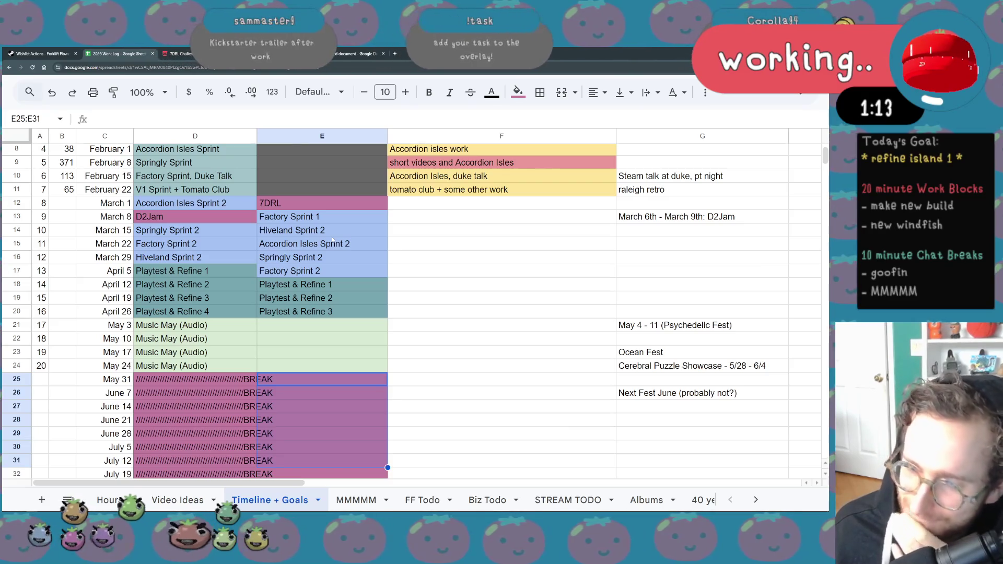
scroll(418, 314, down, 2)
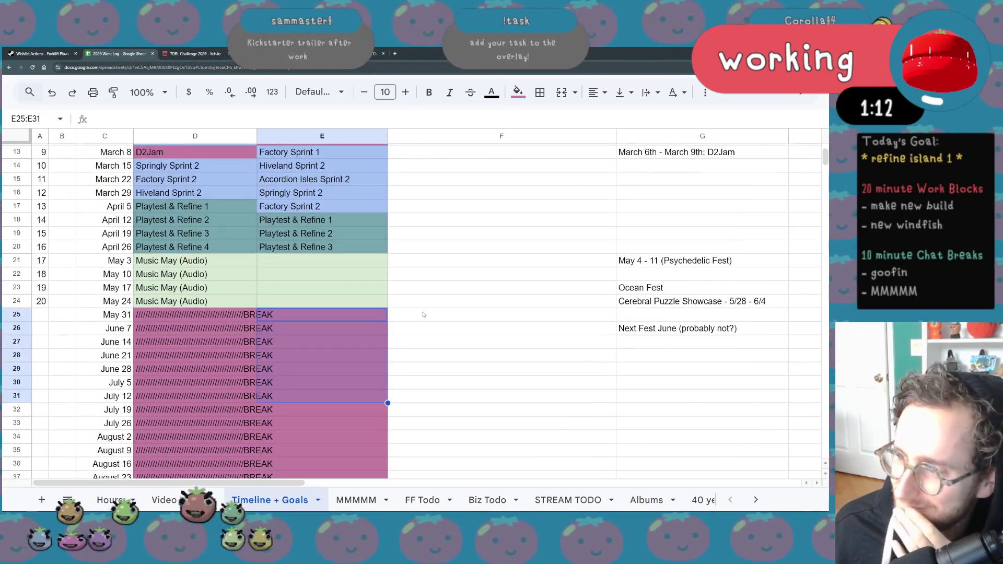
click(671, 265)
drag(672, 265, 674, 316)
click(677, 329)
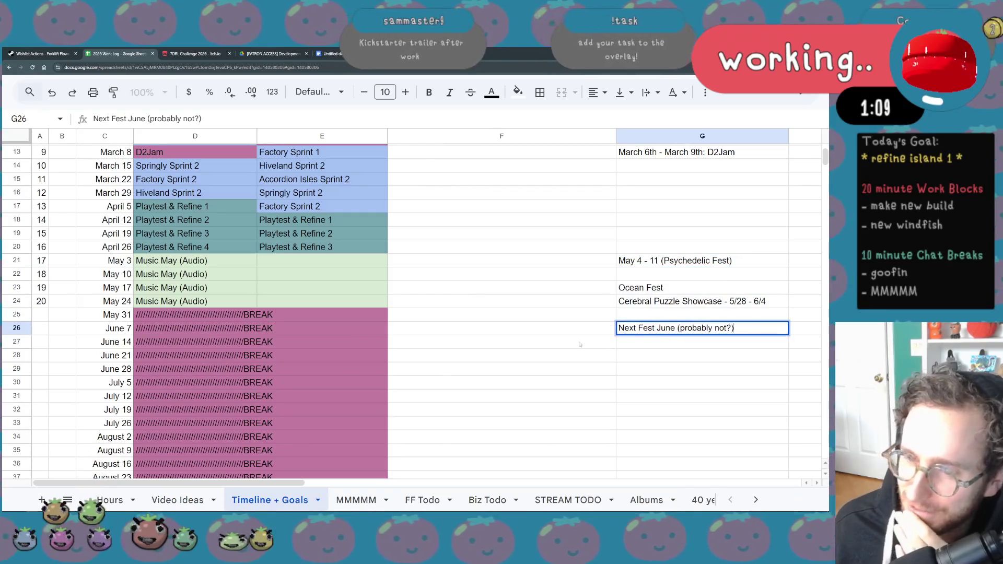
scroll(540, 321, down, 3)
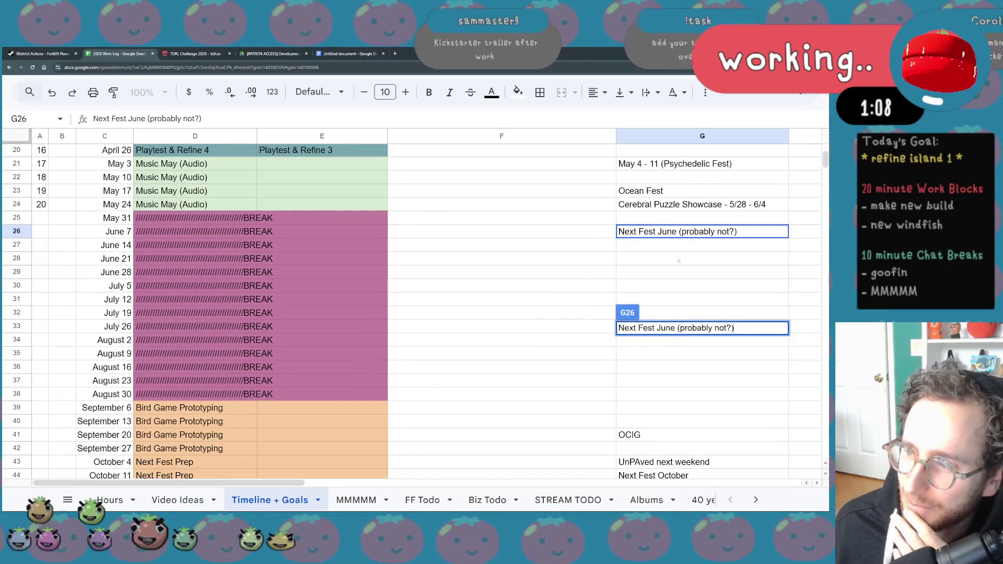
drag(679, 164, 679, 218)
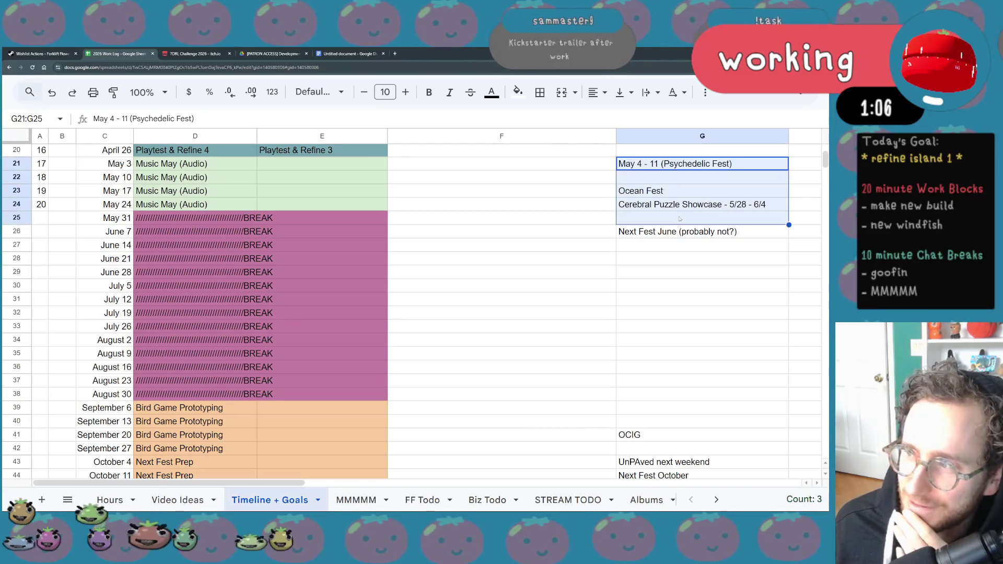
click(678, 234)
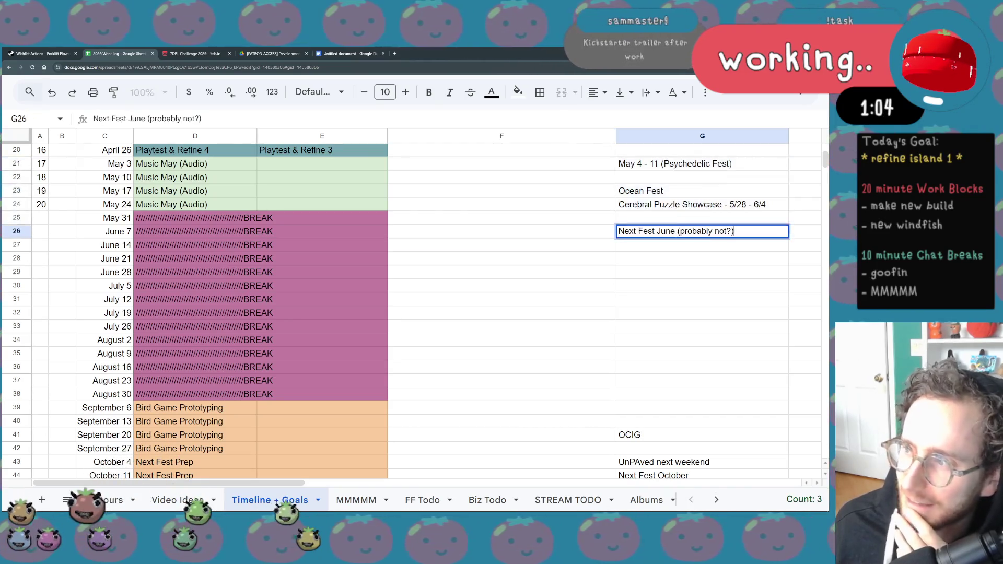
drag(683, 167, 679, 219)
click(678, 234)
scroll(621, 316, down, 2)
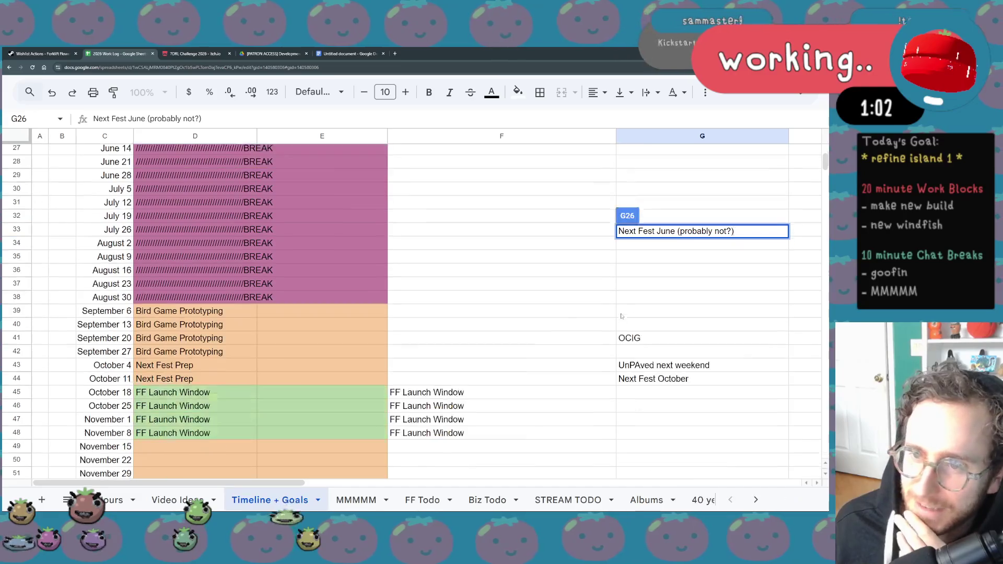
scroll(620, 315, up, 2)
scroll(620, 315, up, 1)
click(615, 320)
click(664, 266)
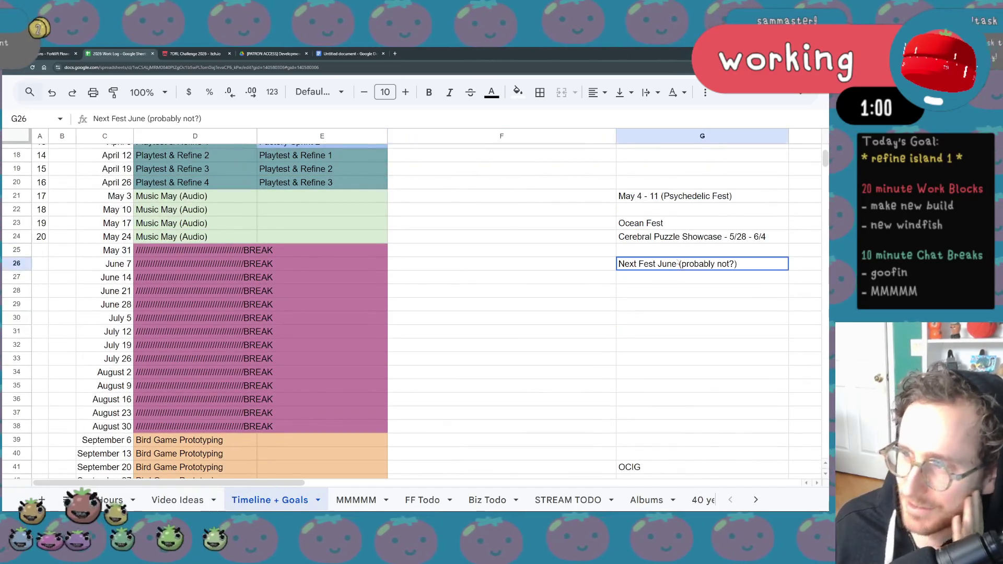
drag(374, 250, 245, 264)
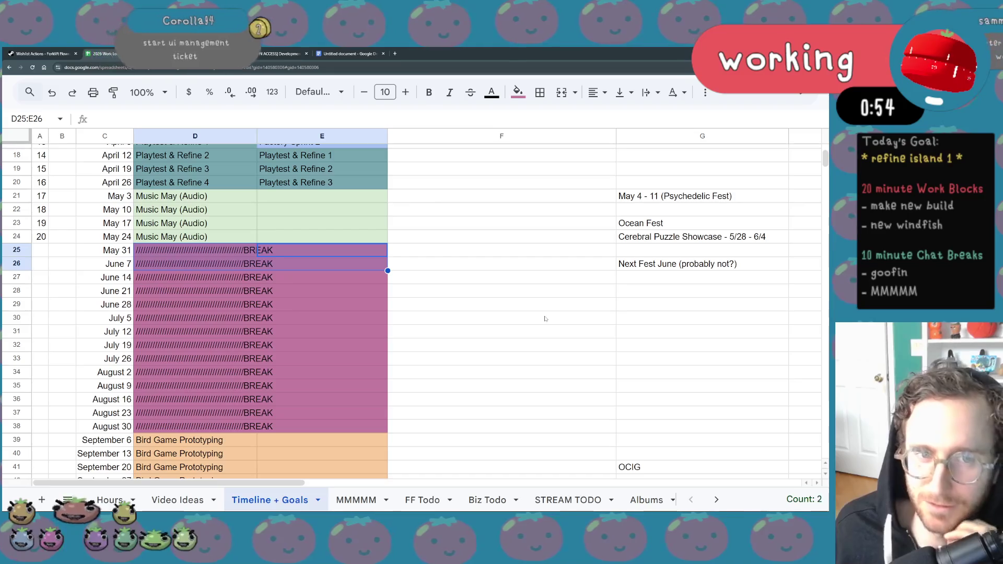
Select the Bird Game Prototyping, Next Fest Prep and FF Launch Window weeks through November 15.
scroll(545, 319, down, 3)
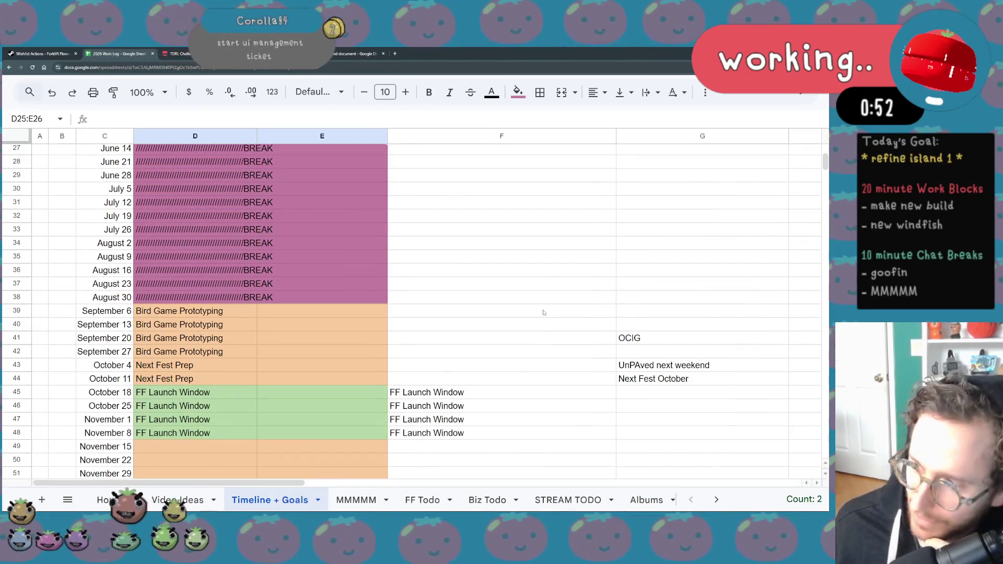
scroll(543, 314, down, 2)
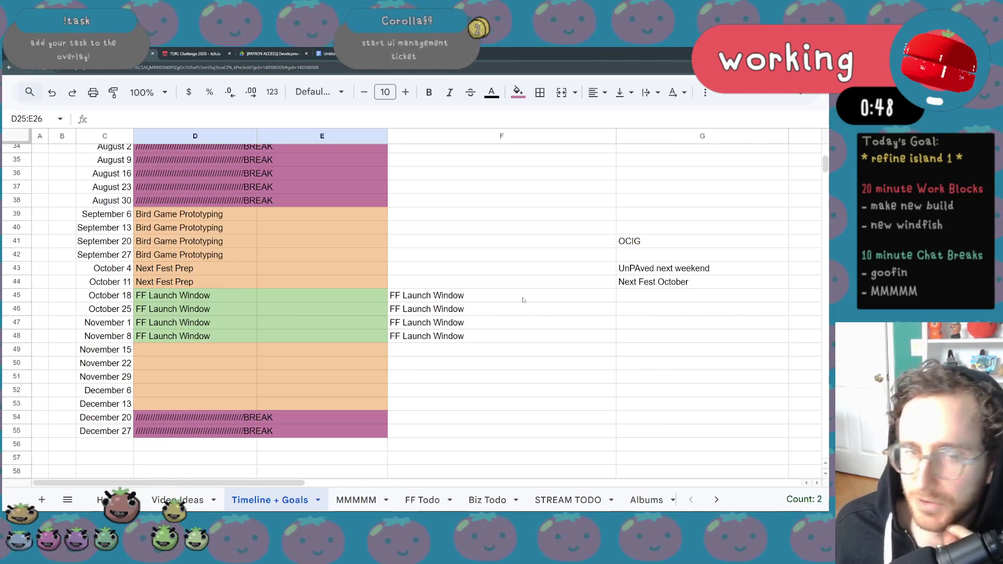
scroll(492, 278, up, 8)
drag(293, 184, 292, 336)
scroll(502, 332, down, 4)
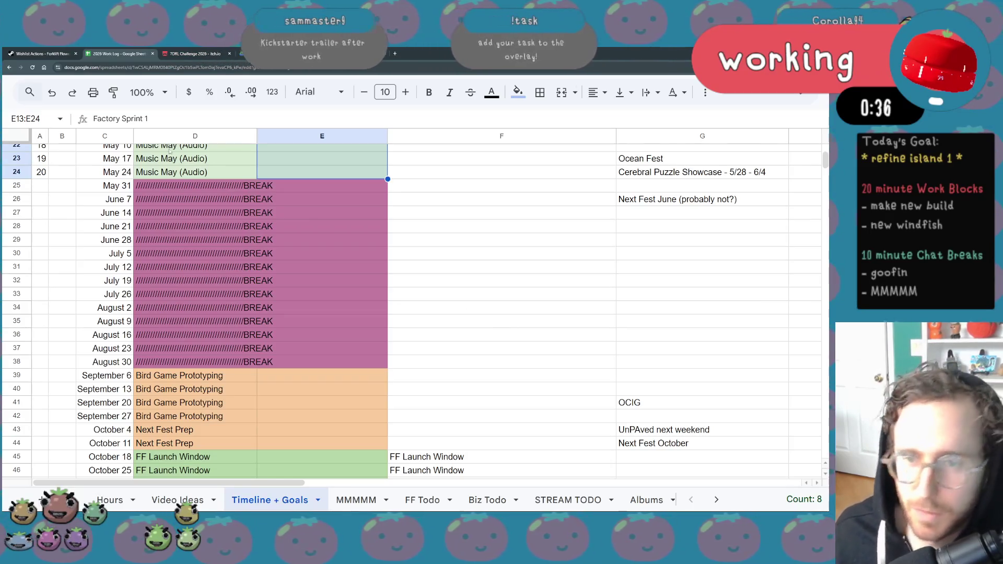
scroll(206, 328, down, 2)
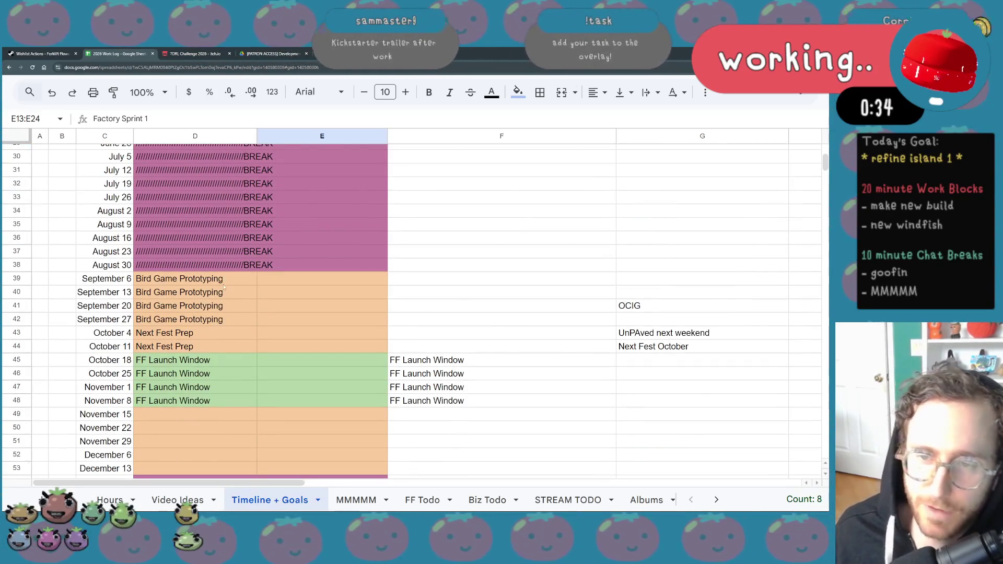
drag(219, 279, 228, 339)
click(228, 338)
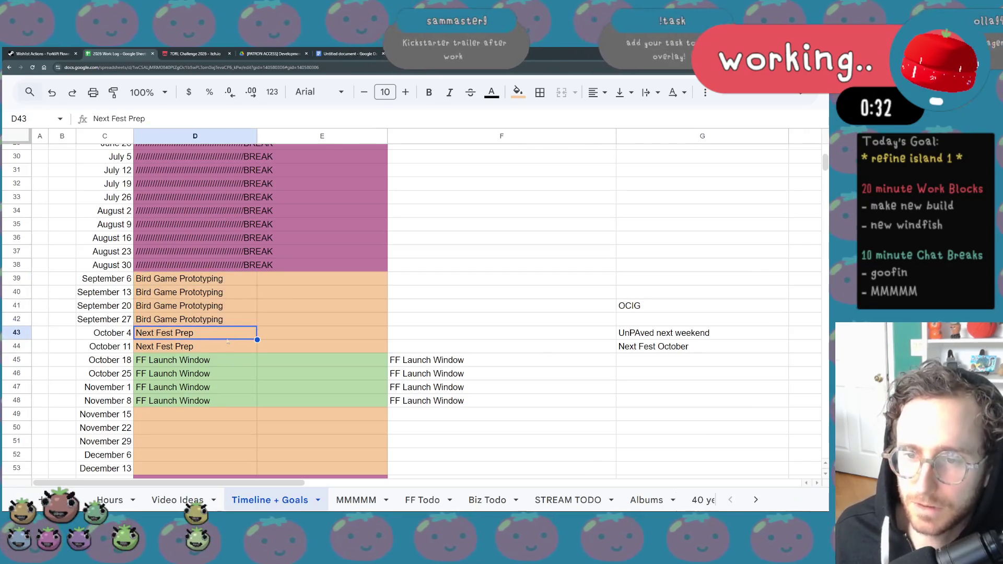
key(shift+Down)
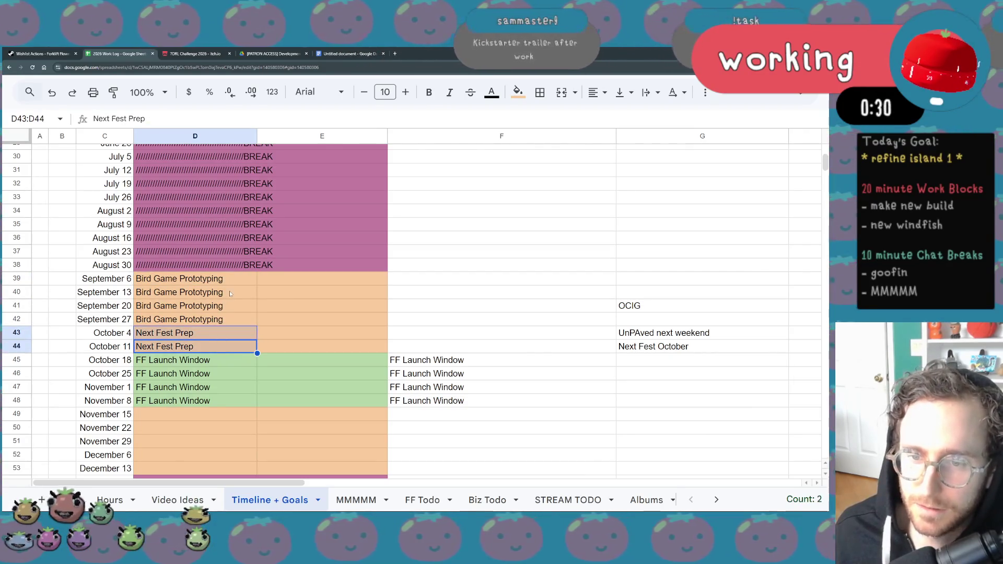
drag(219, 360, 218, 418)
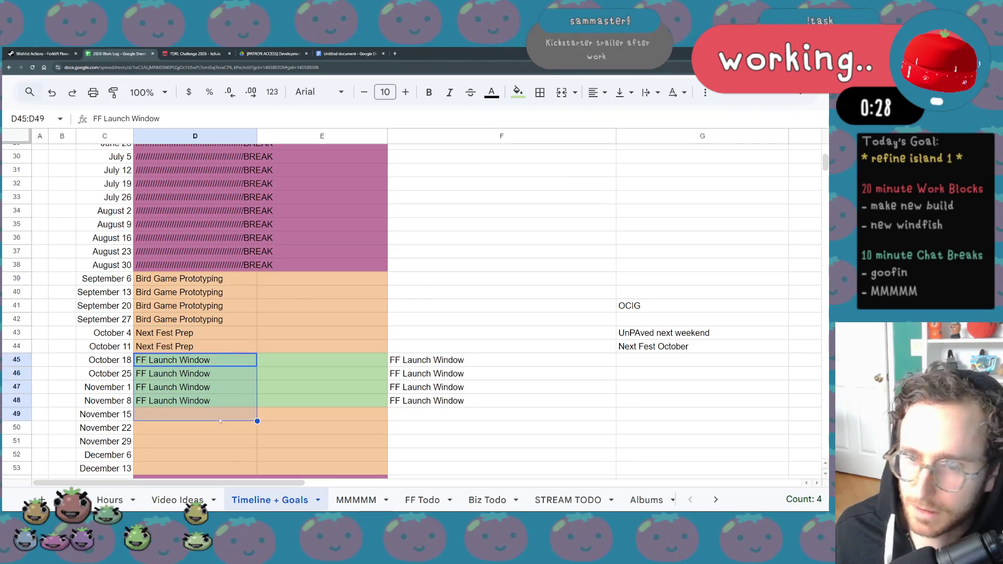
click(320, 411)
Scroll to columns K–N to show the 2562 wishlist total and 119.33 needed per week.
scroll(292, 456, up, 10)
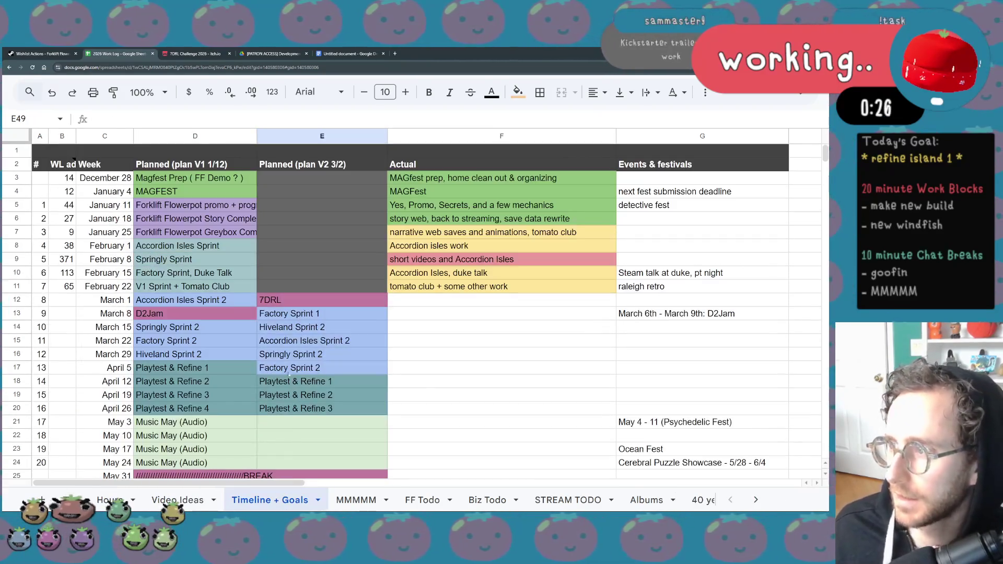
scroll(287, 365, down, 9)
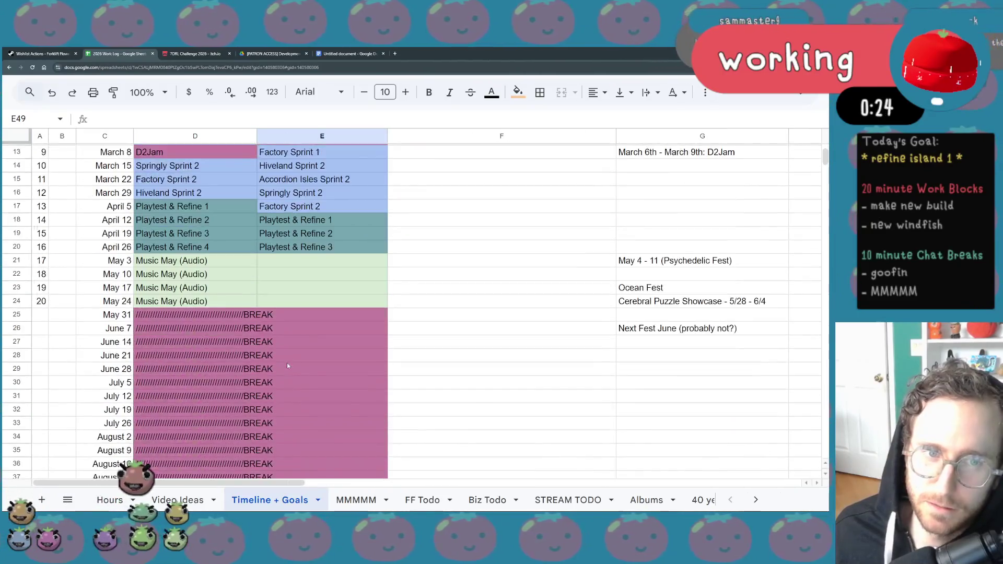
scroll(287, 362, down, 4)
scroll(287, 363, right, 3)
scroll(287, 363, left, 3)
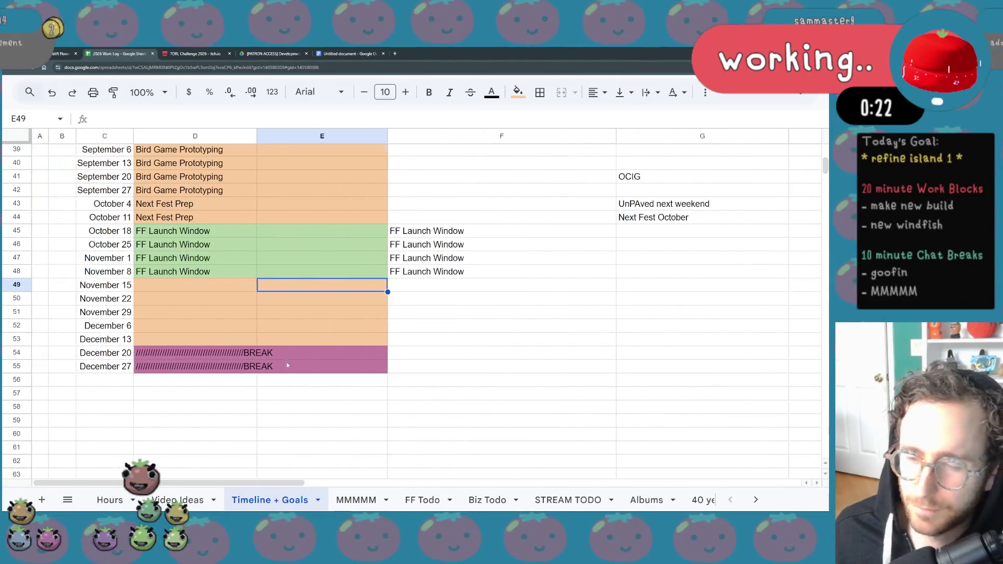
scroll(297, 410, up, 6)
scroll(297, 410, up, 7)
scroll(314, 376, right, 5)
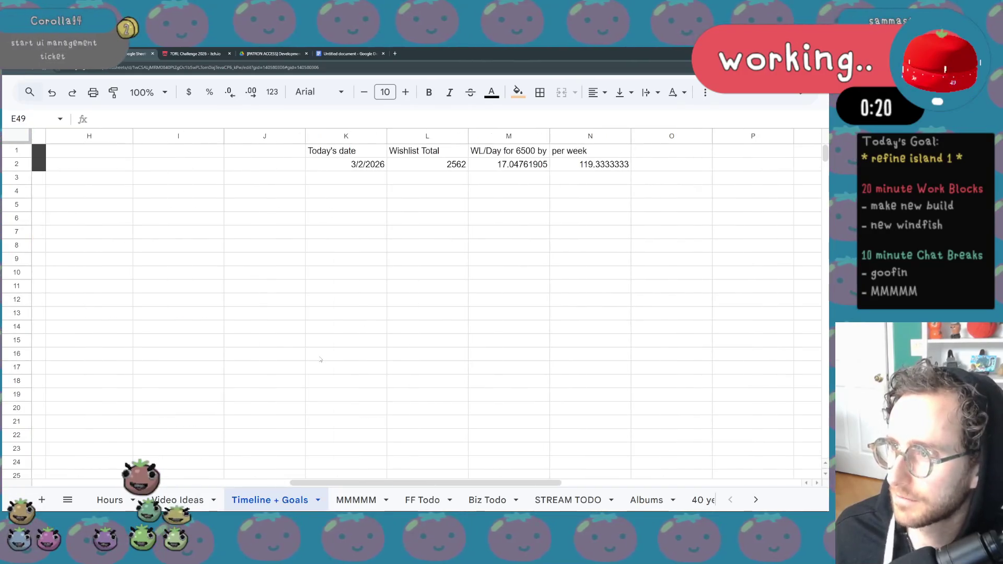
Inspect the M2 wishlist-per-day formula and edit-check the M1 header, typing 'per week'.
double_click(528, 166)
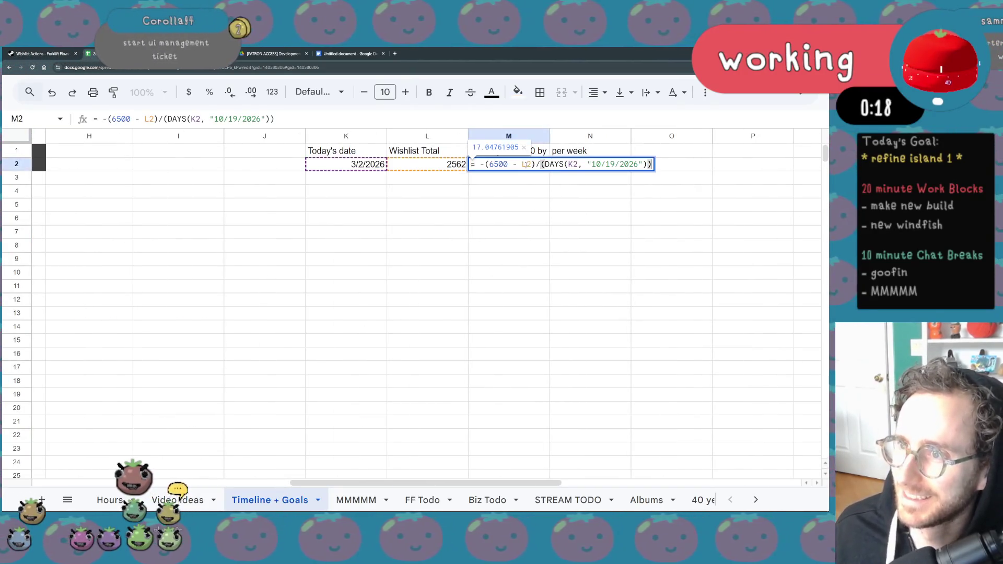
click(486, 230)
click(515, 150)
double_click(514, 150)
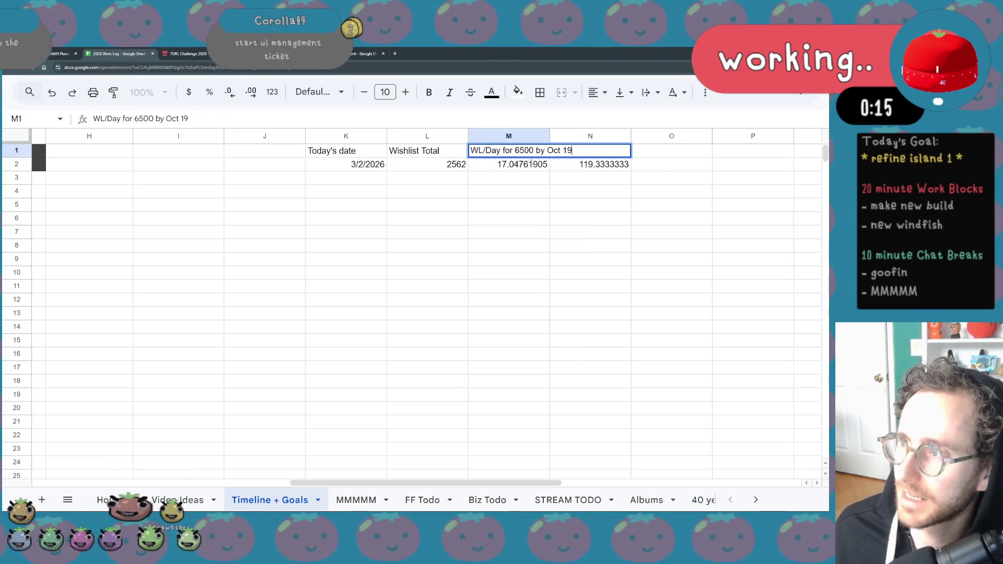
key(End)
key(ctrl+shift+Left)
key(ctrl+shift+Left)
text(per week)
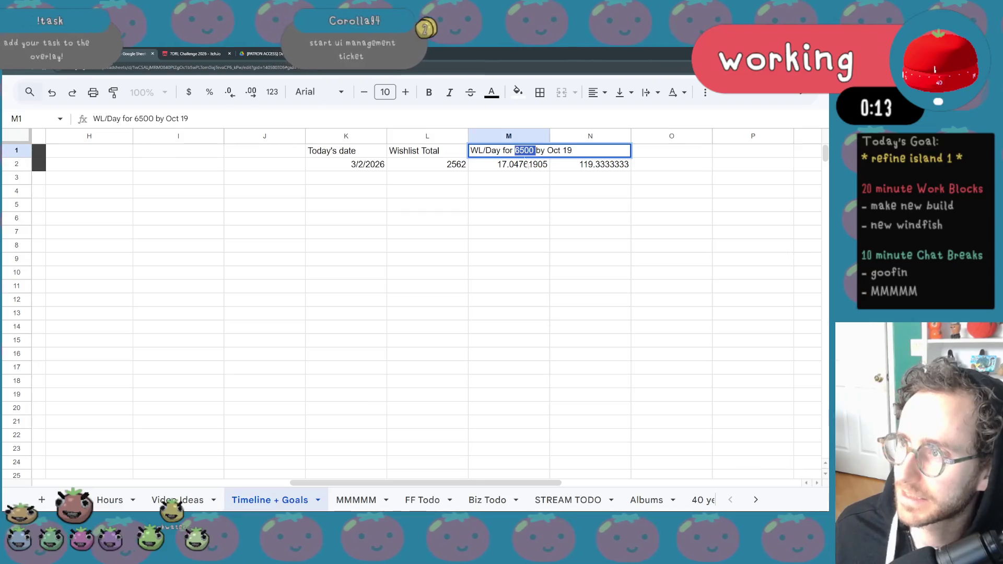
click(543, 229)
double_click(514, 151)
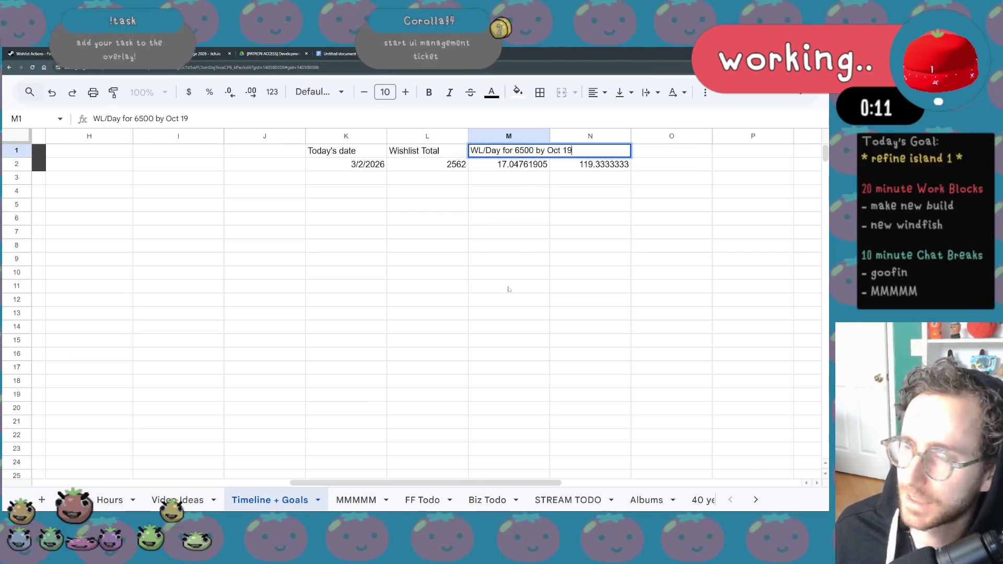
click(496, 313)
Look over the sheet, then switch to the Steamworks wishlist report showing 2,593 outstanding wishes.
scroll(478, 352, left, 10)
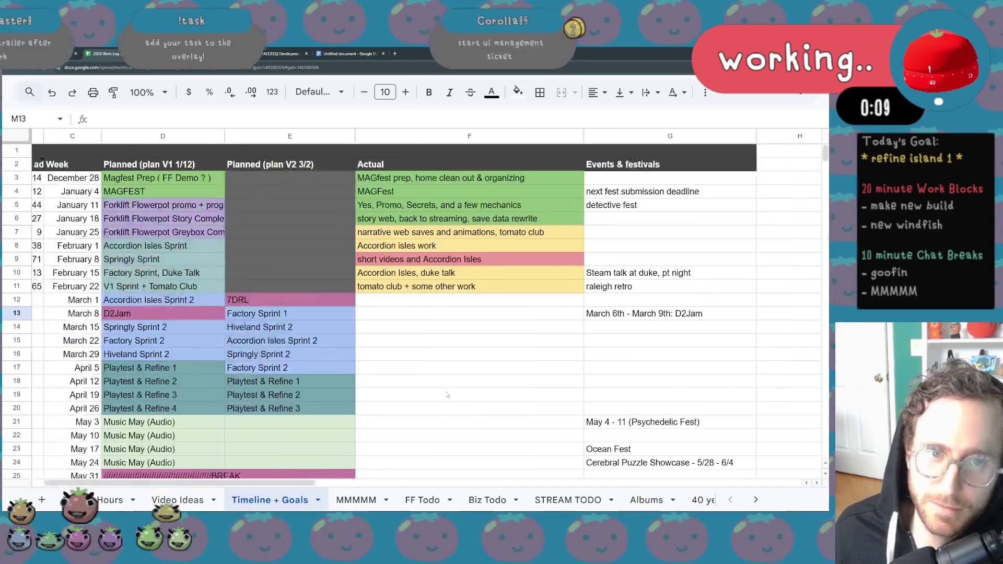
scroll(454, 382, down, 2)
scroll(448, 397, down, 5)
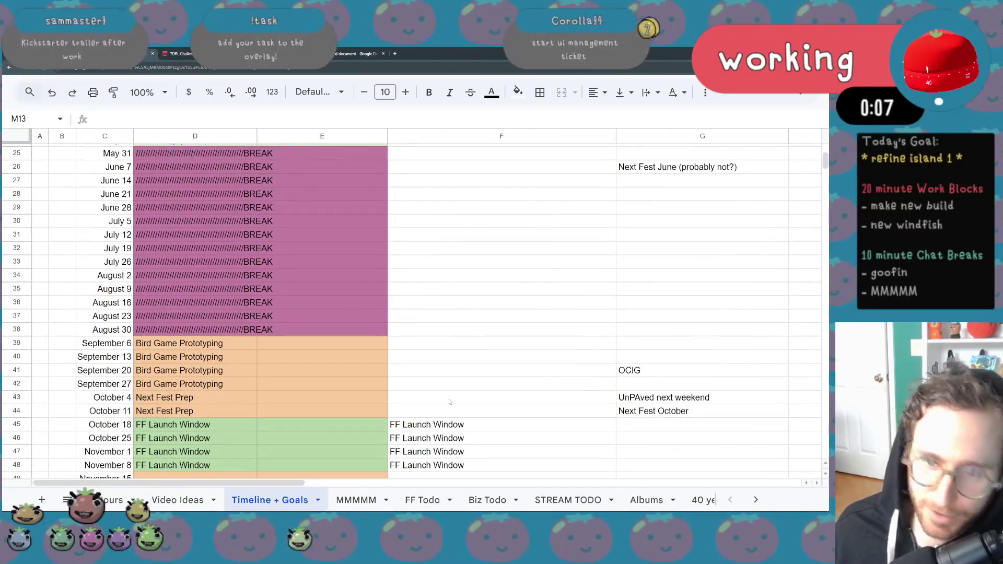
scroll(449, 418, up, 8)
scroll(442, 431, right, 10)
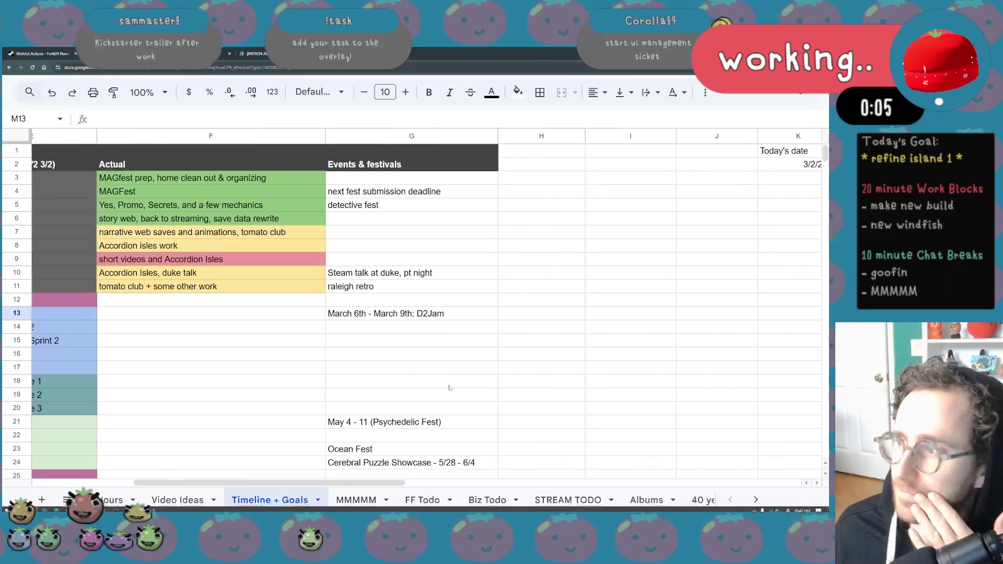
scroll(449, 386, left, 2)
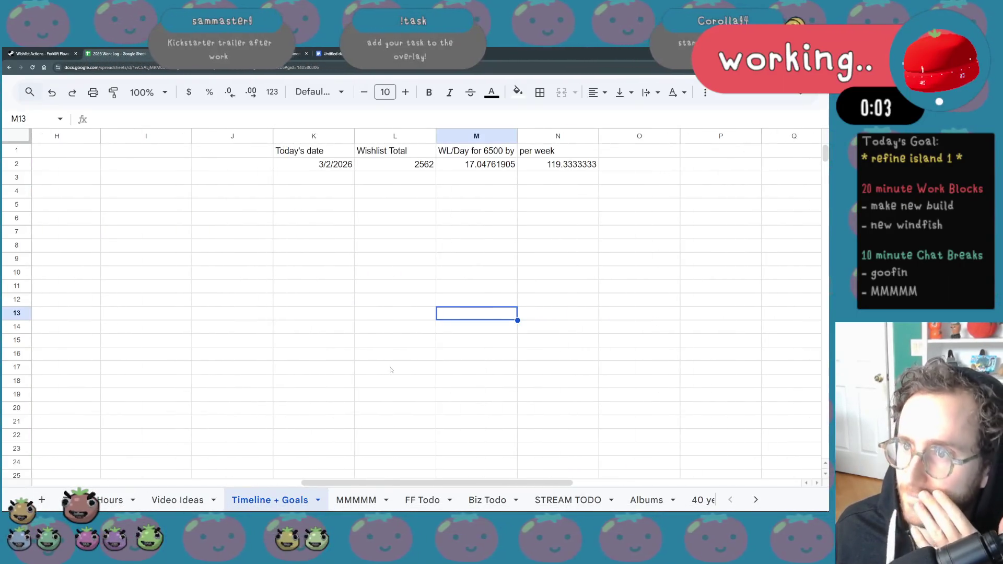
click(60, 52)
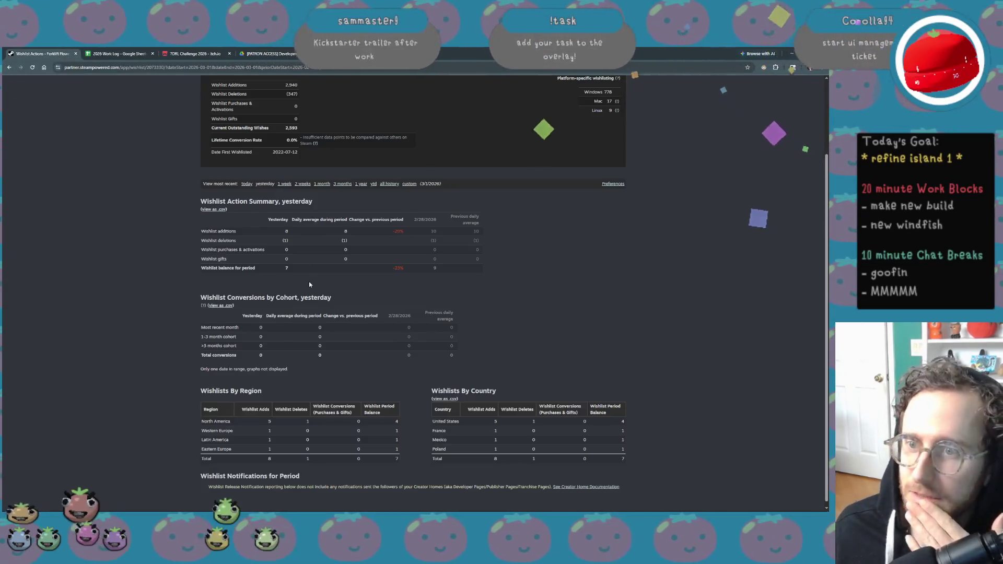
Reload the Steamworks wishlist report, select the 2,594 outstanding wishes count, and return to the work log.
scroll(315, 305, up, 3)
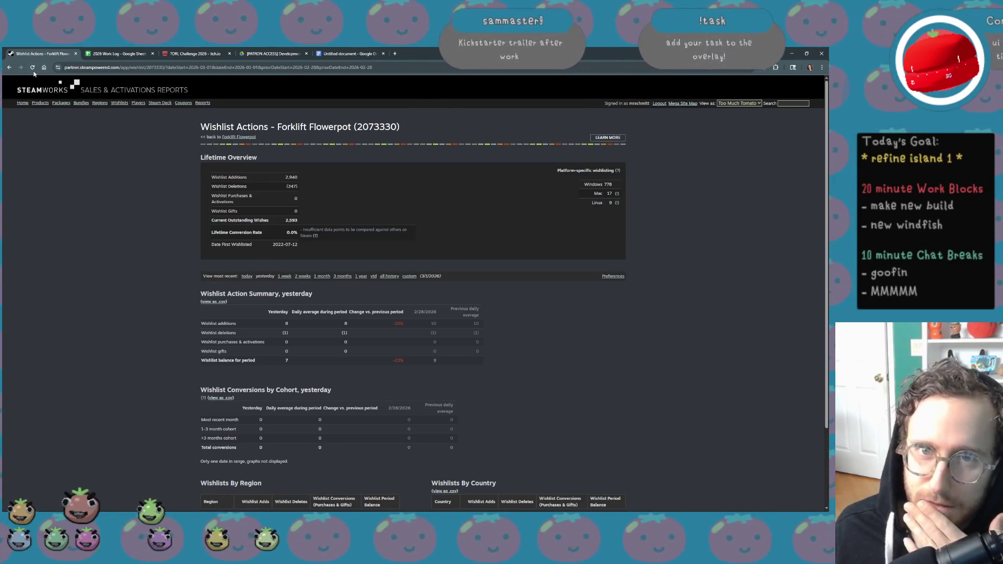
click(38, 90)
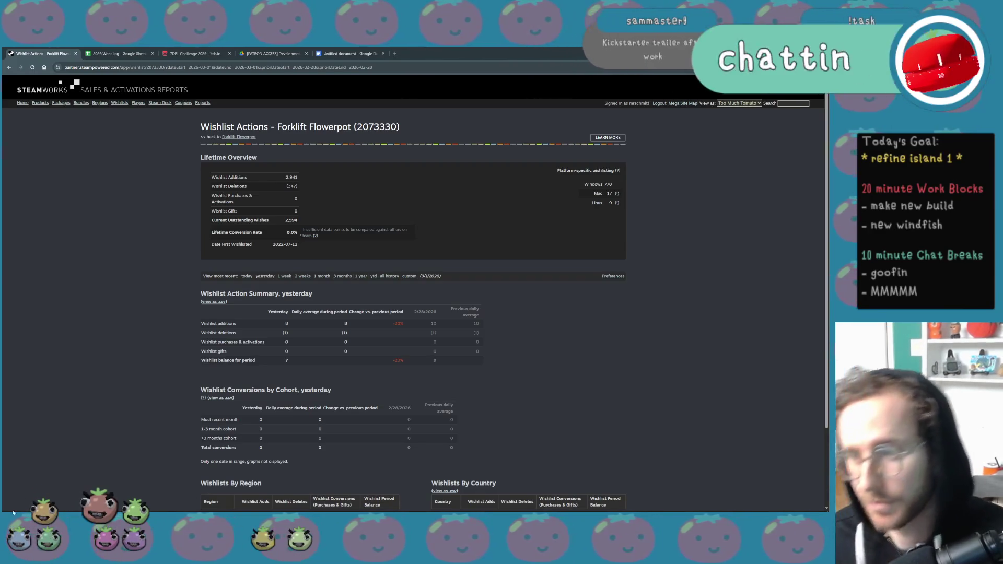
double_click(291, 220)
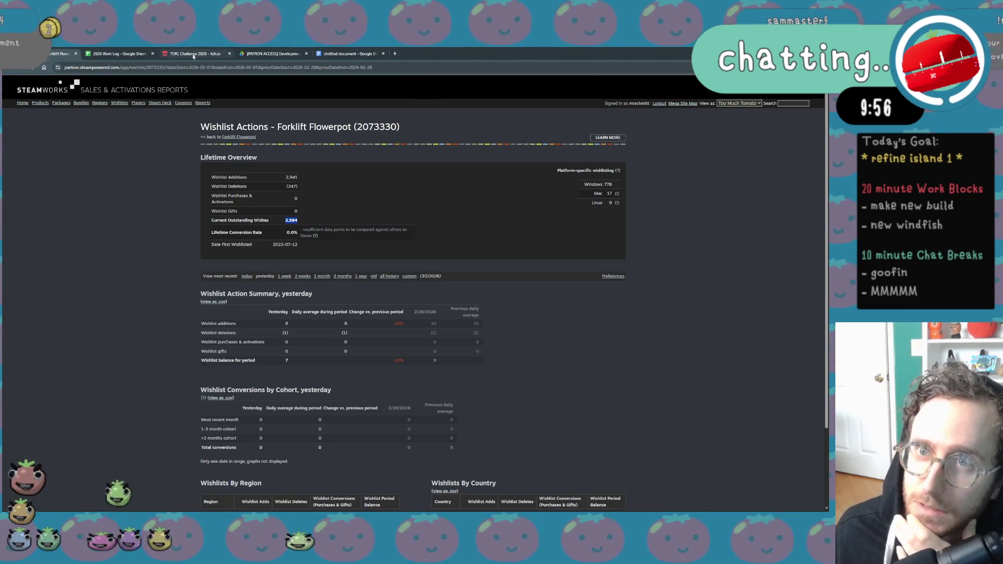
click(138, 54)
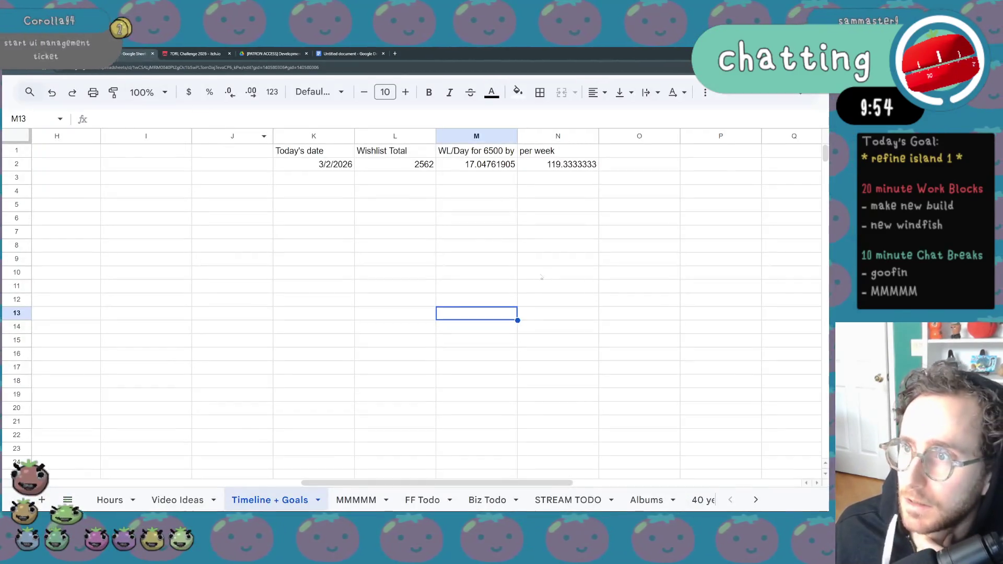
Enter 2594 as the Wishlist Total in L2 and verify the M2 formula recalculates to 16.91 per day.
click(426, 164)
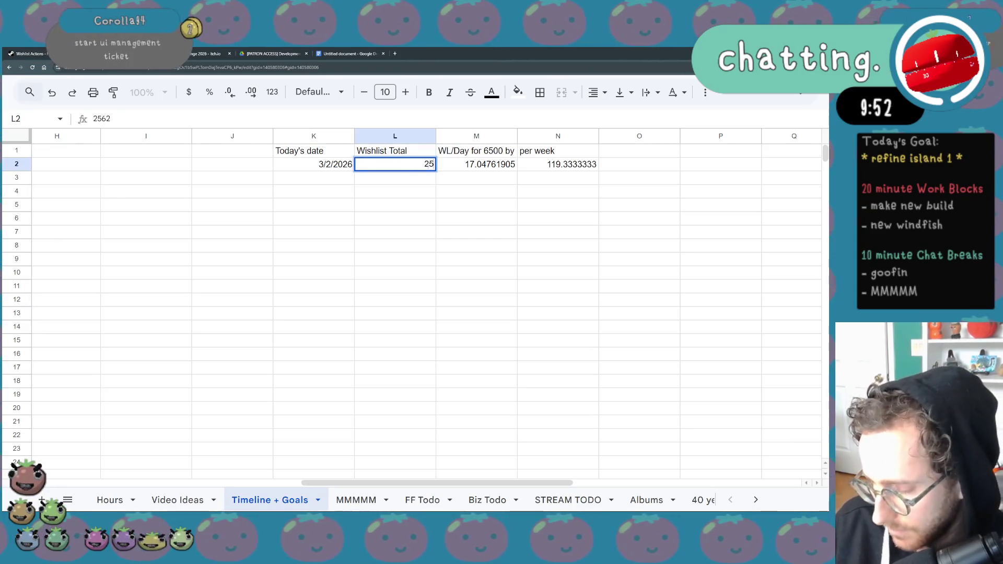
text(2594)
key(Return)
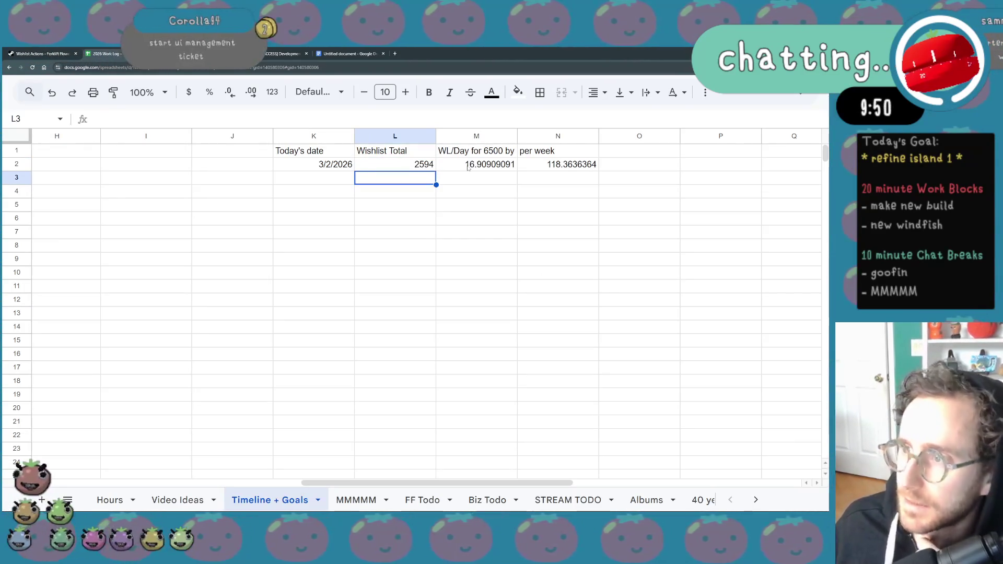
double_click(444, 165)
click(447, 258)
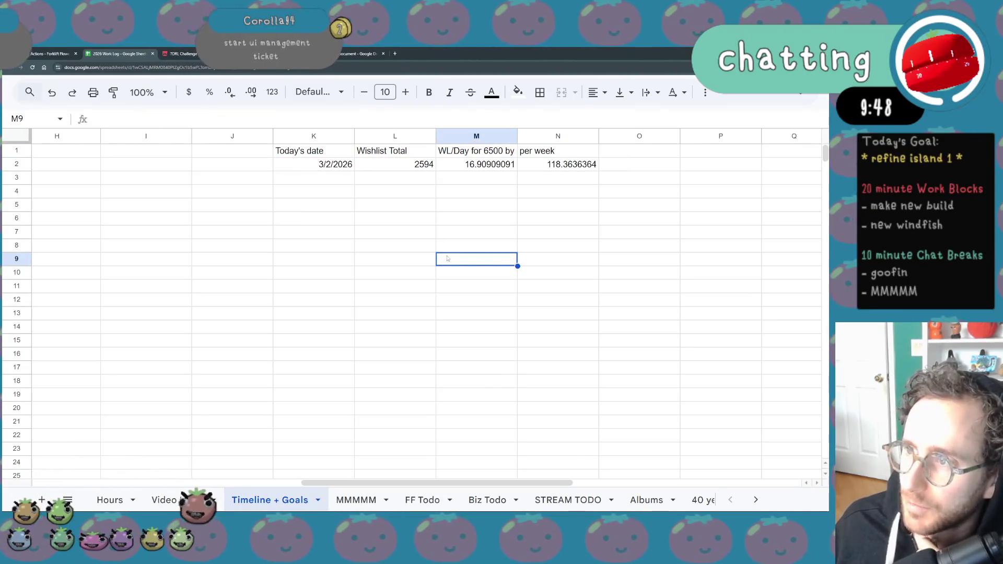
scroll(574, 179, left, 2)
scroll(574, 178, left, 10)
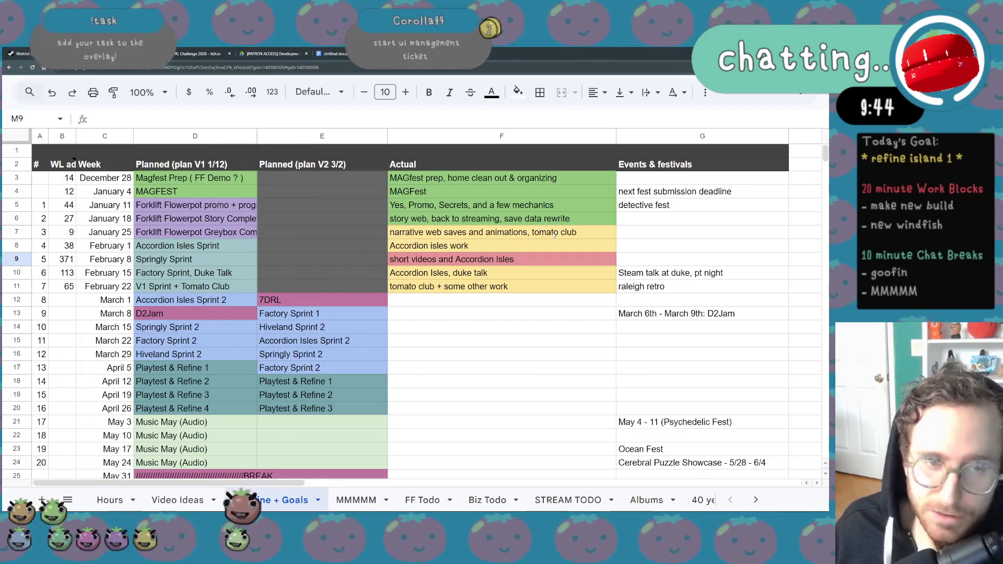
scroll(550, 241, down, 3)
scroll(541, 255, right, 3)
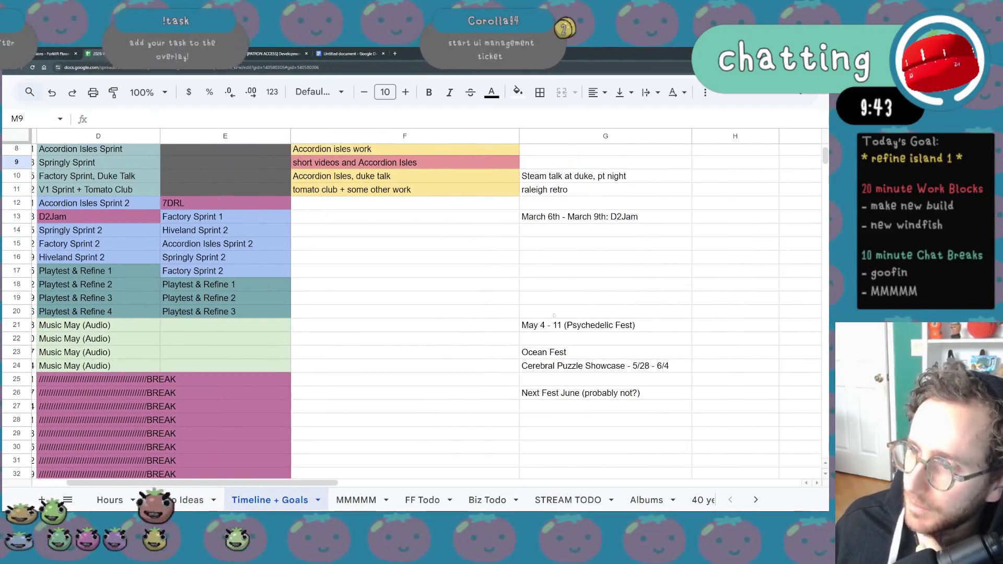
drag(585, 325, 616, 393)
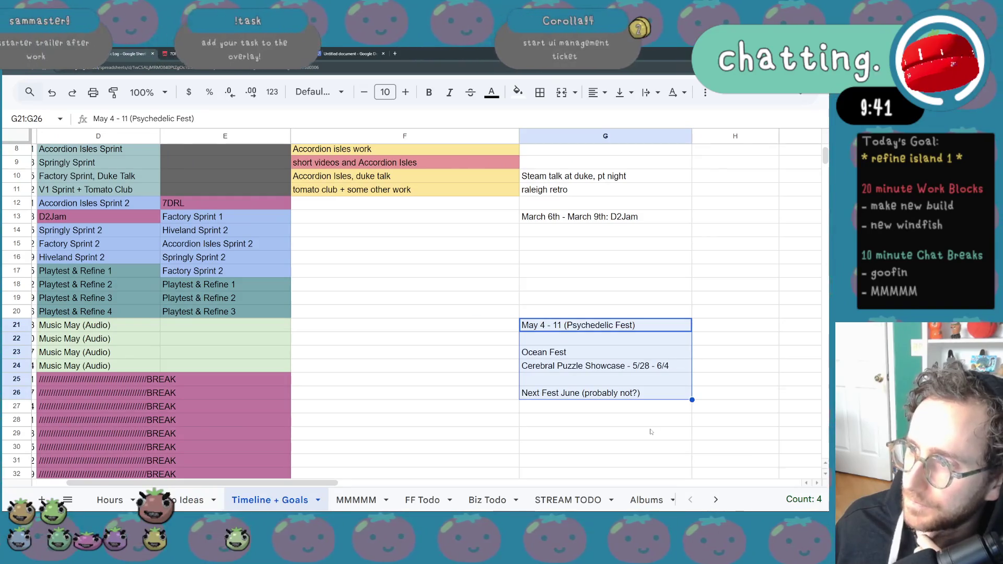
scroll(306, 319, left, 3)
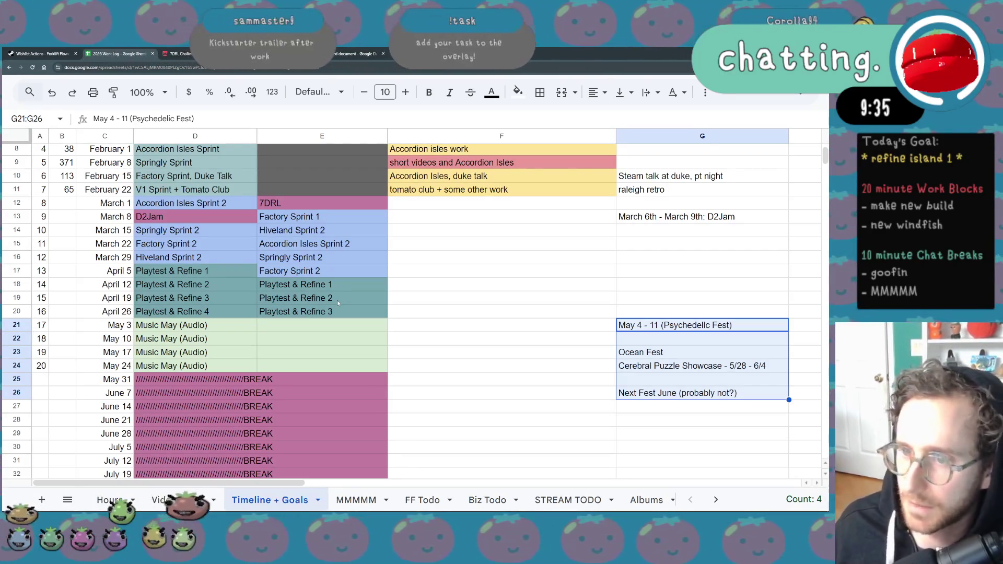
click(339, 232)
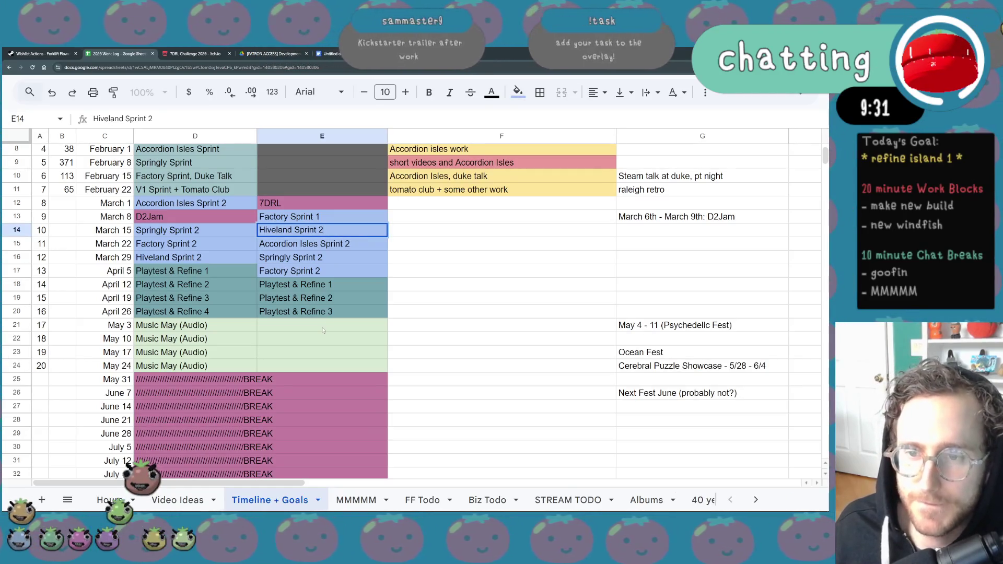
scroll(324, 330, down, 1)
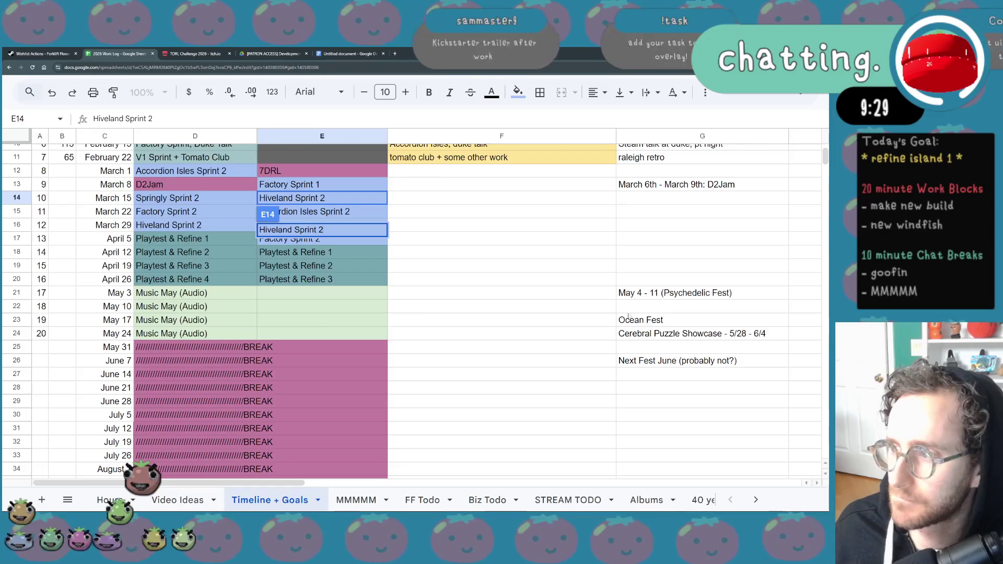
key(ctrl+z)
key(Left)
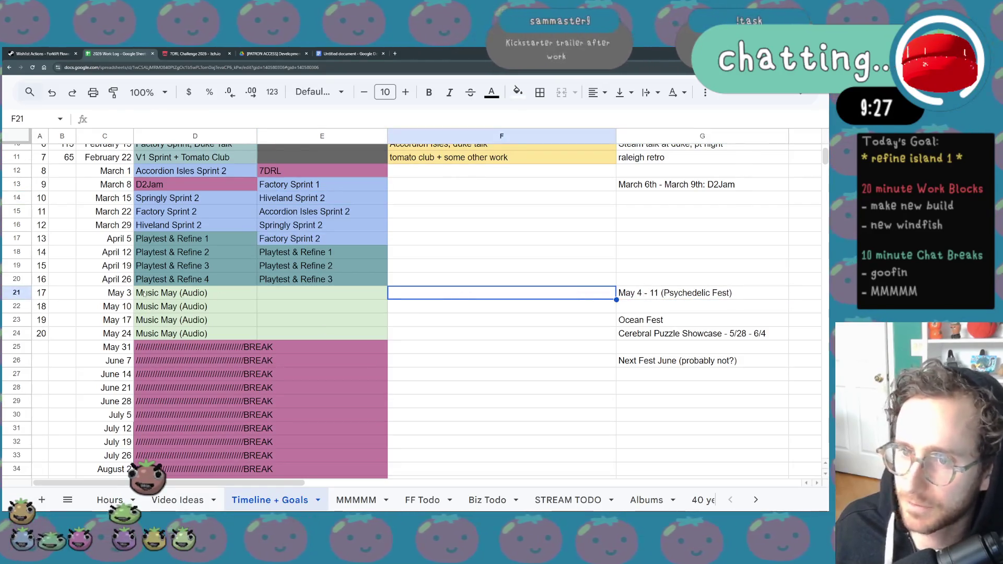
click(145, 294)
drag(212, 252, 214, 279)
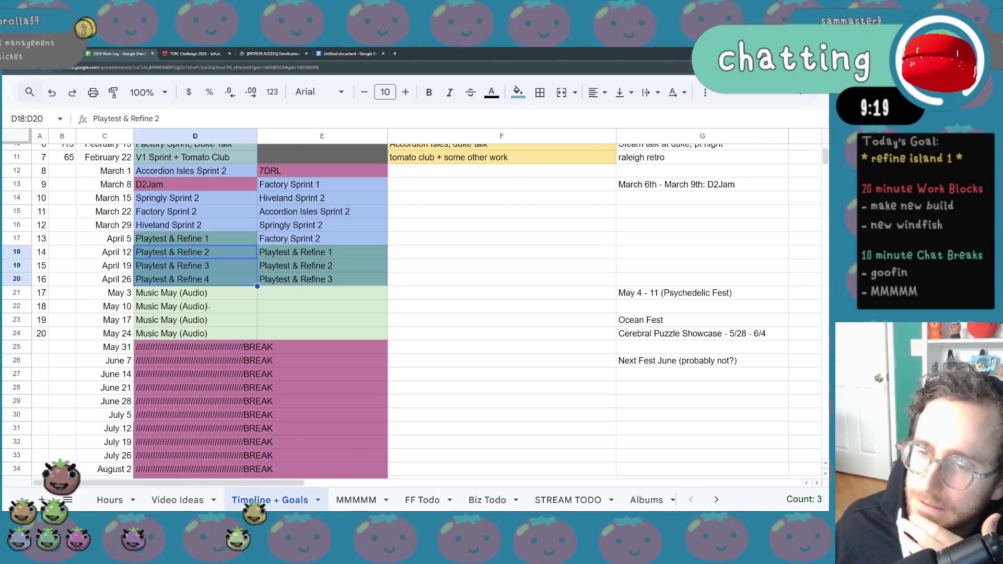
scroll(208, 306, down, 3)
scroll(208, 306, up, 3)
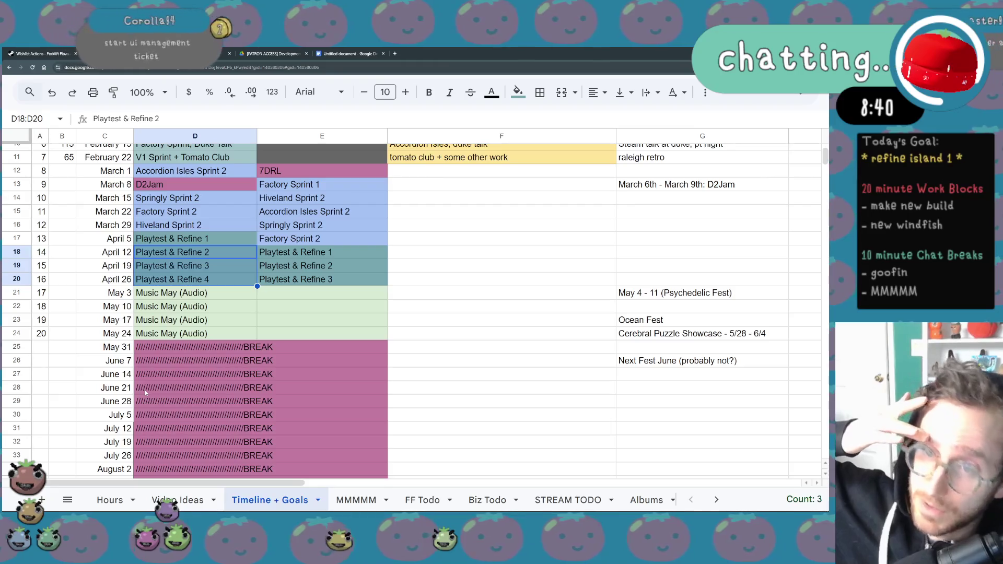
scroll(145, 390, down, 4)
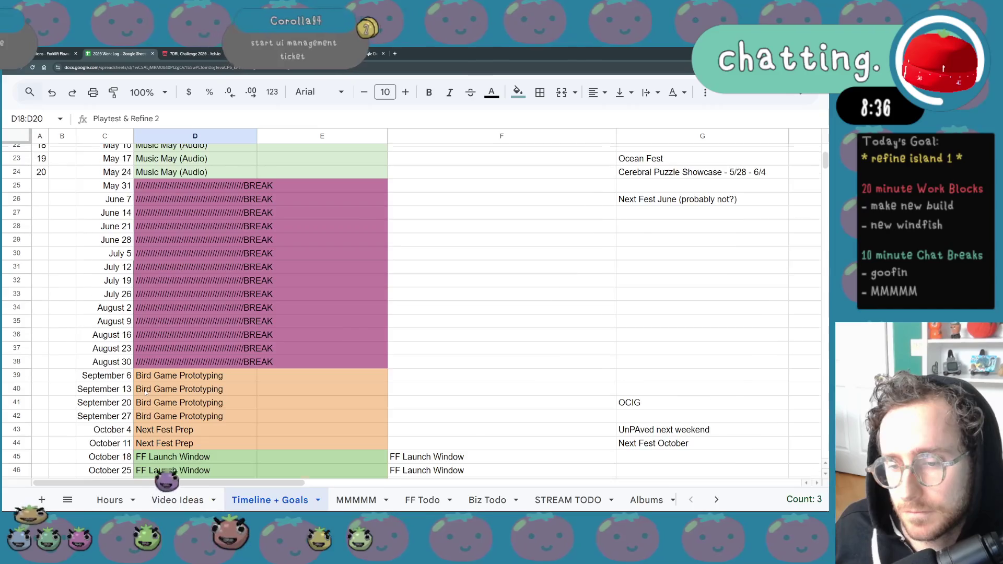
scroll(145, 391, down, 3)
drag(191, 280, 191, 319)
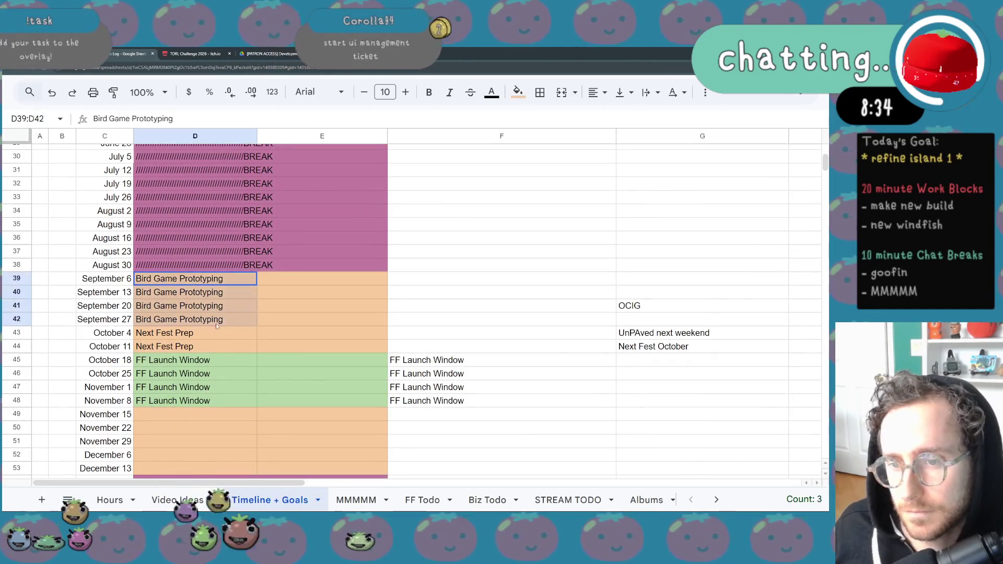
scroll(278, 219, up, 3)
drag(191, 186, 172, 362)
mouse_move(294, 185)
mouse_down()
mouse_move(220, 342)
mouse_move(186, 366)
mouse_move(220, 377)
mouse_move(220, 431)
mouse_up()
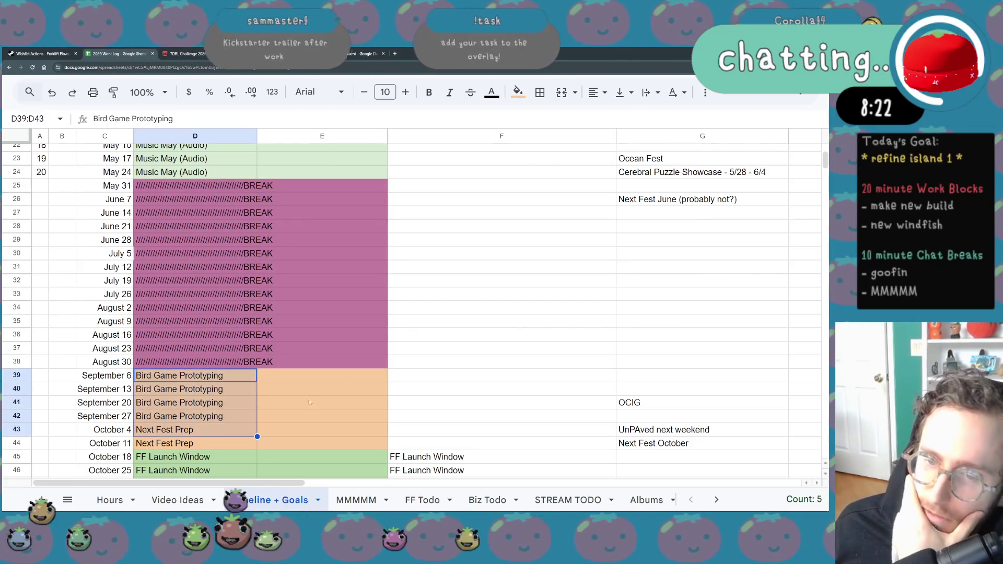
scroll(356, 377, up, 3)
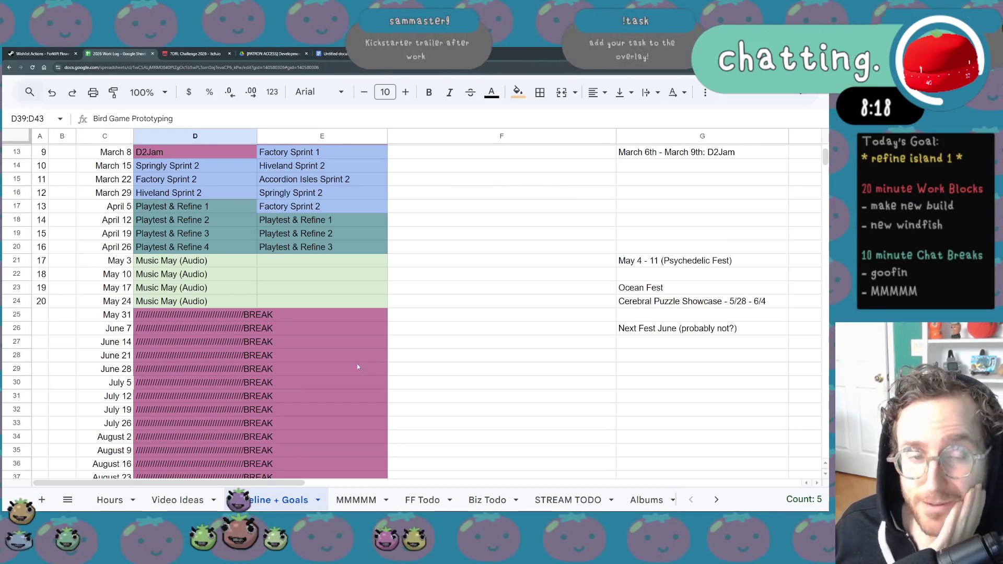
scroll(358, 368, up, 5)
scroll(352, 374, down, 10)
scroll(352, 371, down, 2)
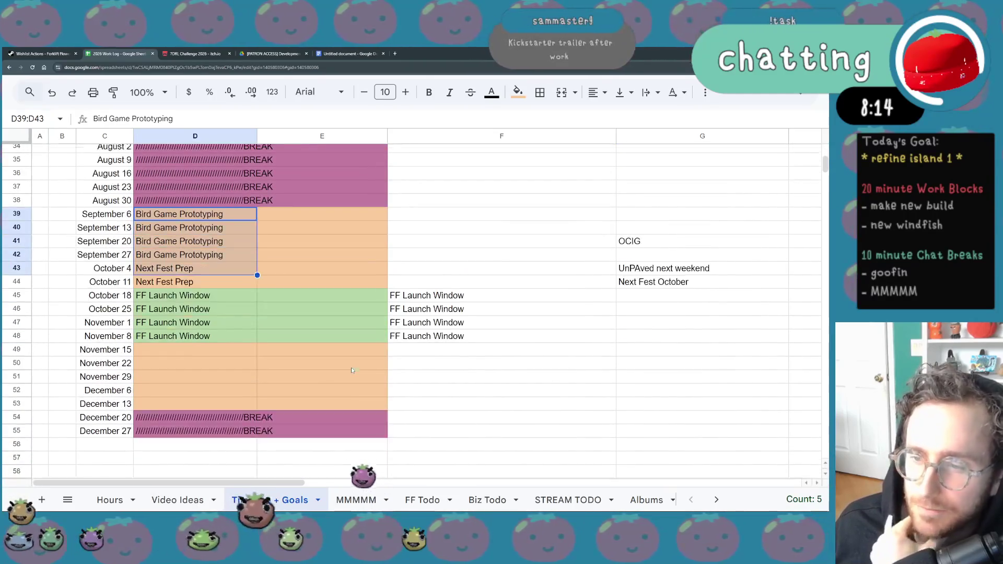
drag(245, 263, 373, 308)
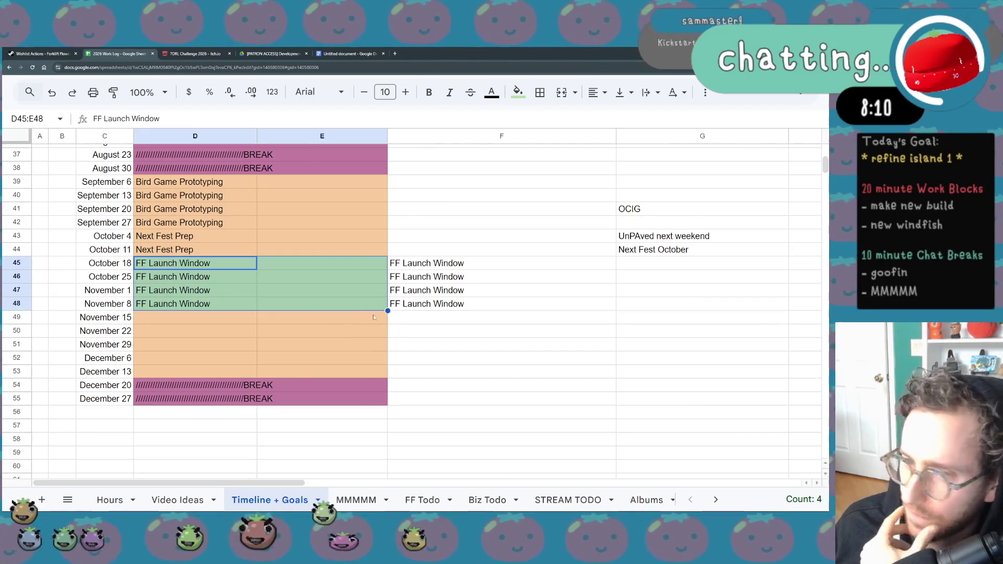
Fill FF Launch Window down from November 8 through November 22 in columns D:E and F.
click(225, 308)
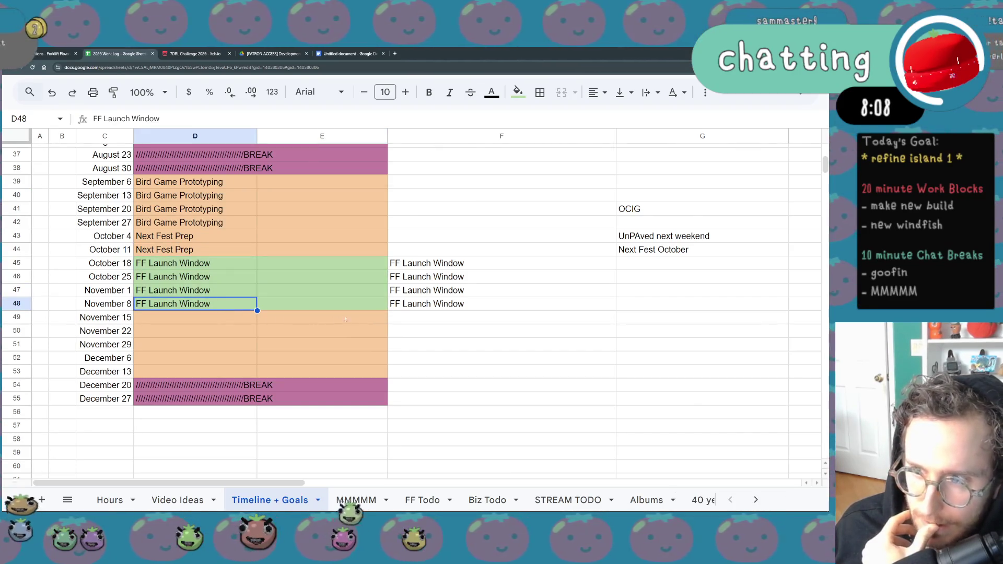
shift+click(334, 304)
drag(387, 311, 388, 329)
click(273, 360)
drag(228, 266, 215, 330)
click(275, 361)
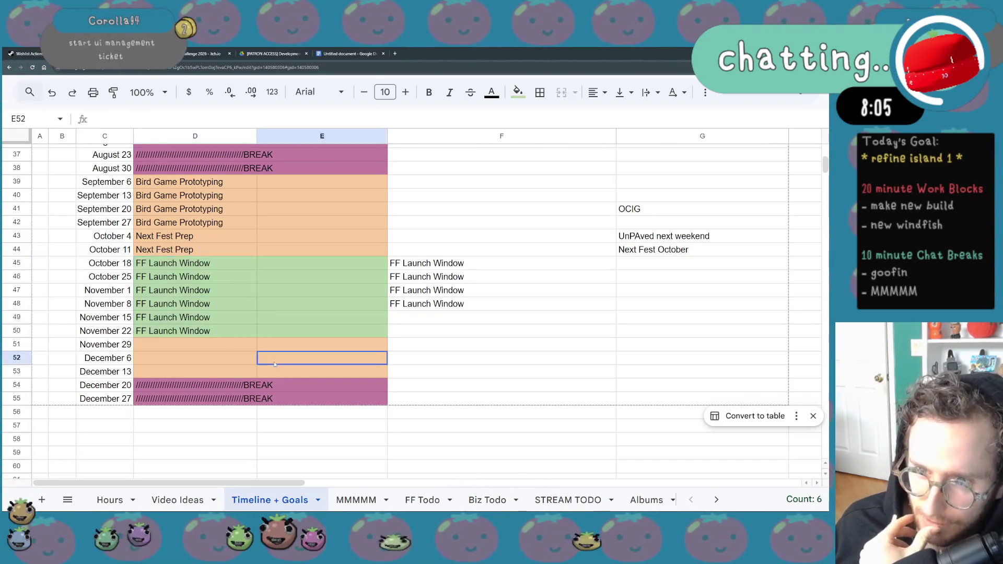
click(471, 302)
drag(616, 311, 615, 337)
click(575, 385)
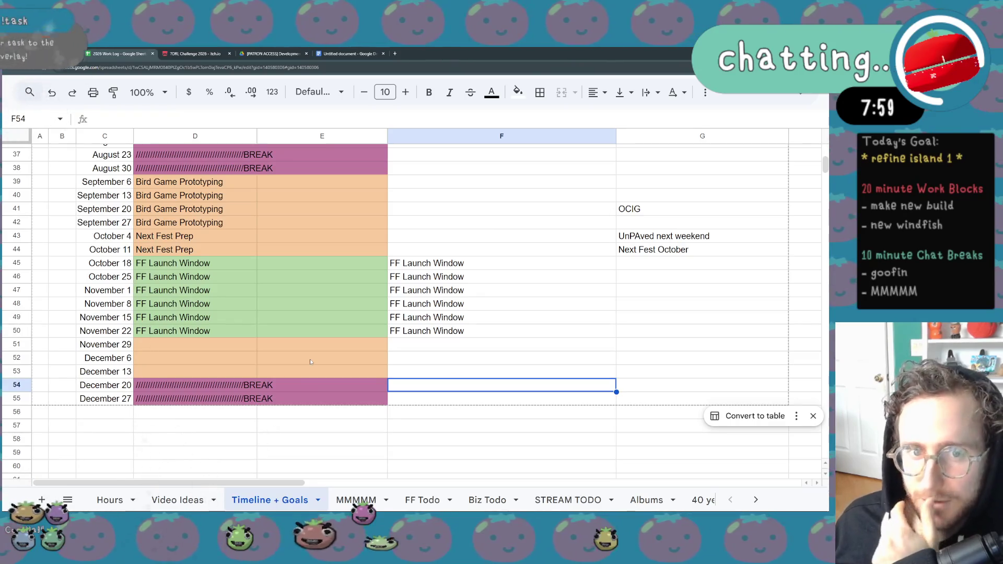
Copy the November 22 launch-window cells D50:E50 over December 20's BREAK week in D54:E54.
click(229, 334)
drag(214, 339, 275, 338)
key(ctrl+c)
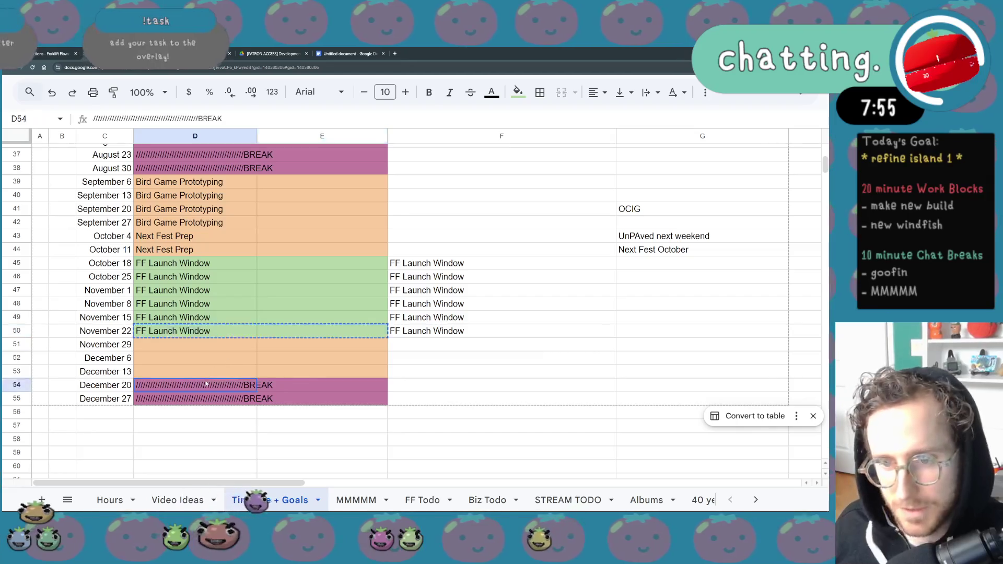
click(206, 384)
key(ctrl+v)
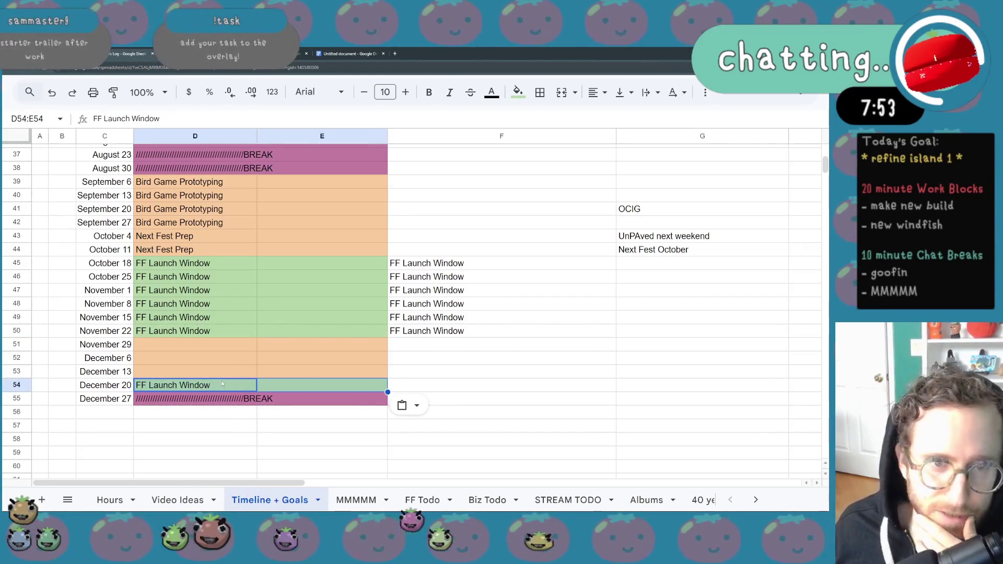
click(414, 386)
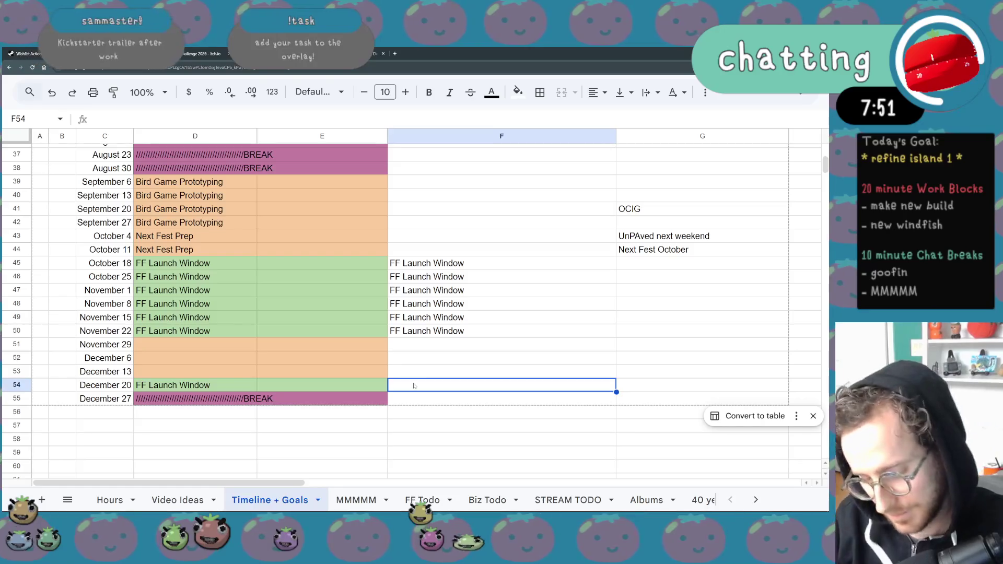
Enter the note 'Winter Sale Launch?!?' in F54, fixing a typo, then view the December 27 BREAK week.
text(Wi)
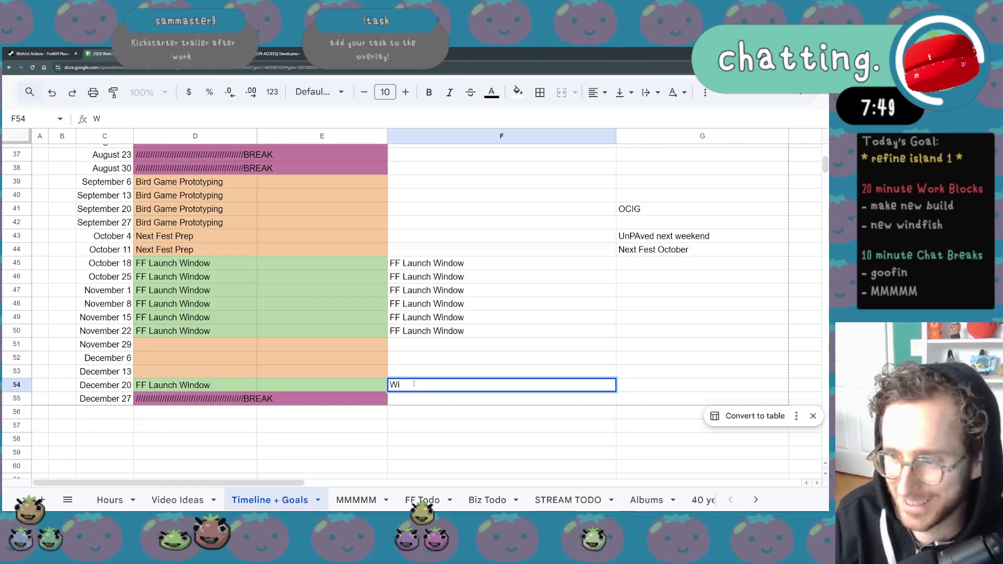
text(nter Sale :LA)
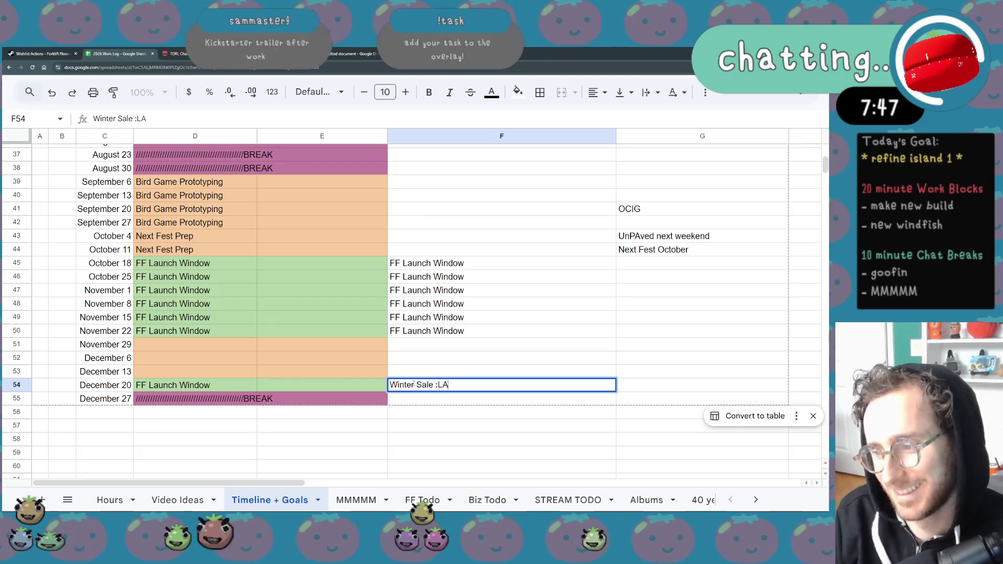
key(BackSpace)
key(BackSpace)
key(BackSpace)
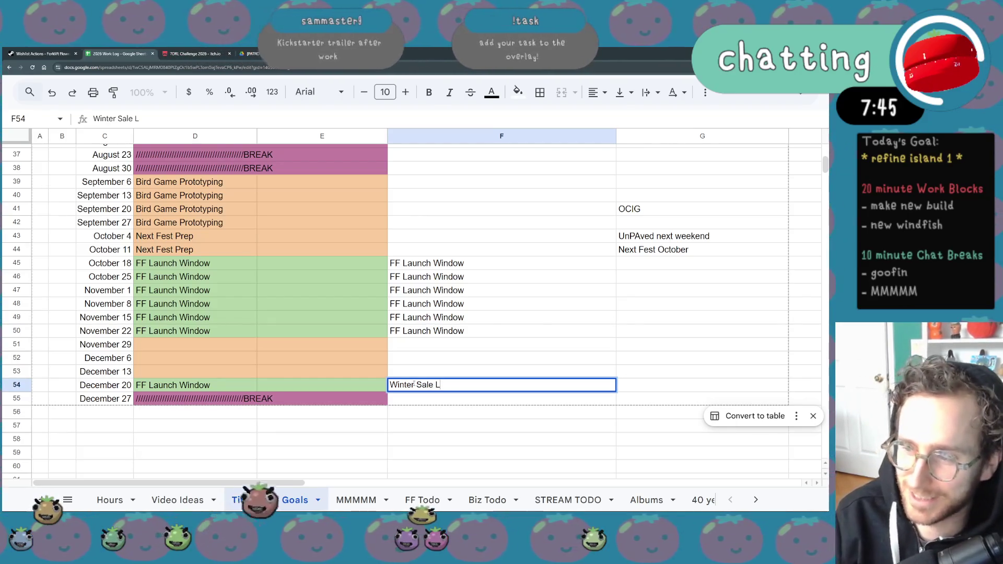
text(auc)
text(nch?!?)
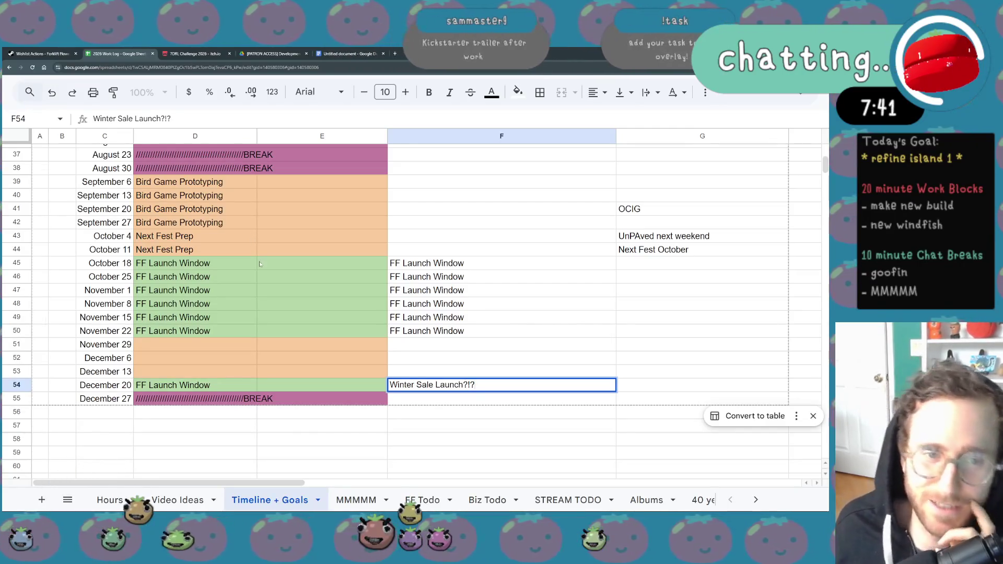
click(275, 344)
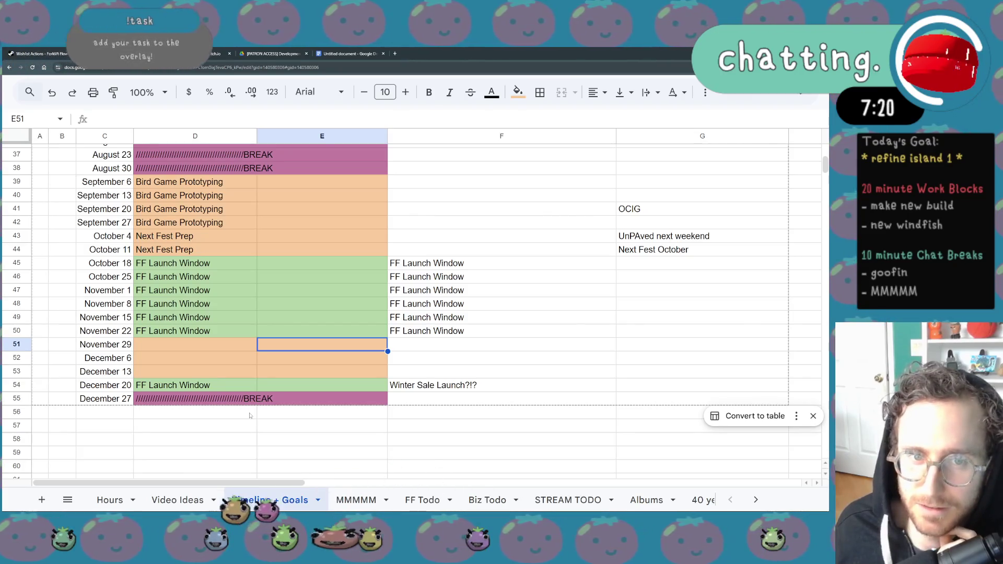
click(250, 402)
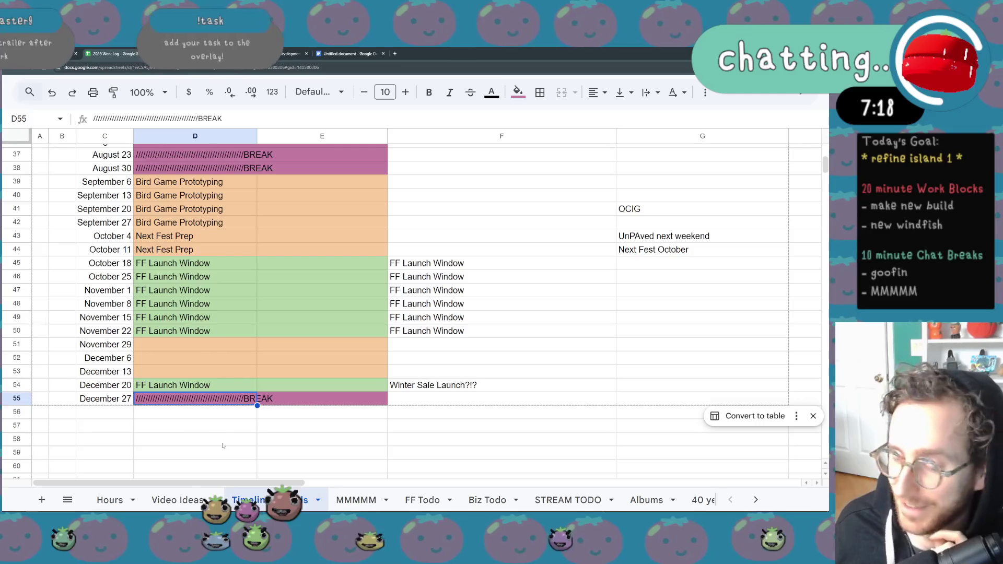